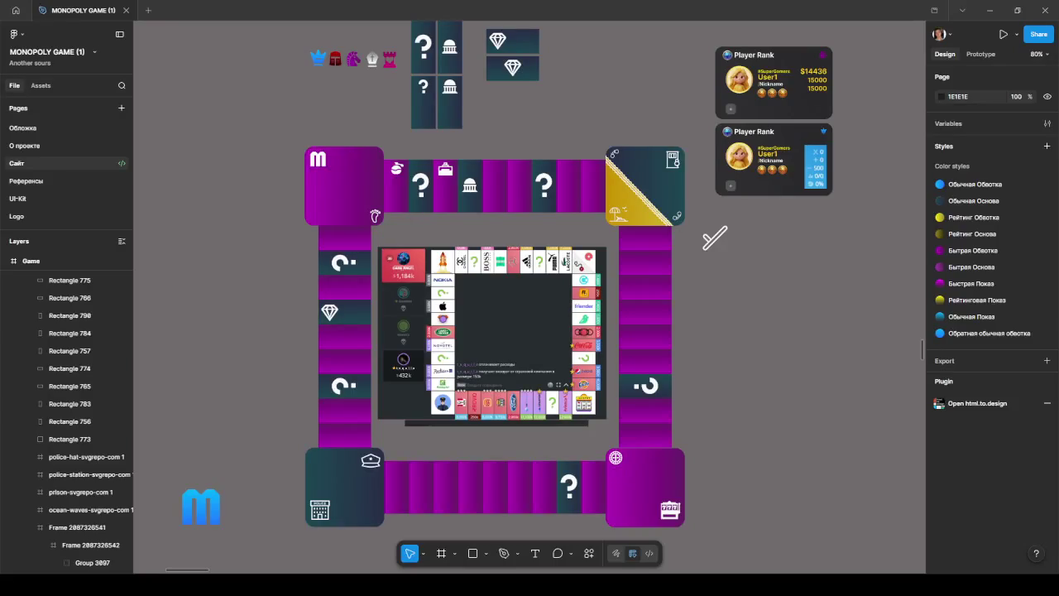
- Zoom and pan around the Monopoly board in the Game frame
{"action": "scroll", "coordinate": [790, 224], "scroll_direction": "down", "scroll_amount": 10}
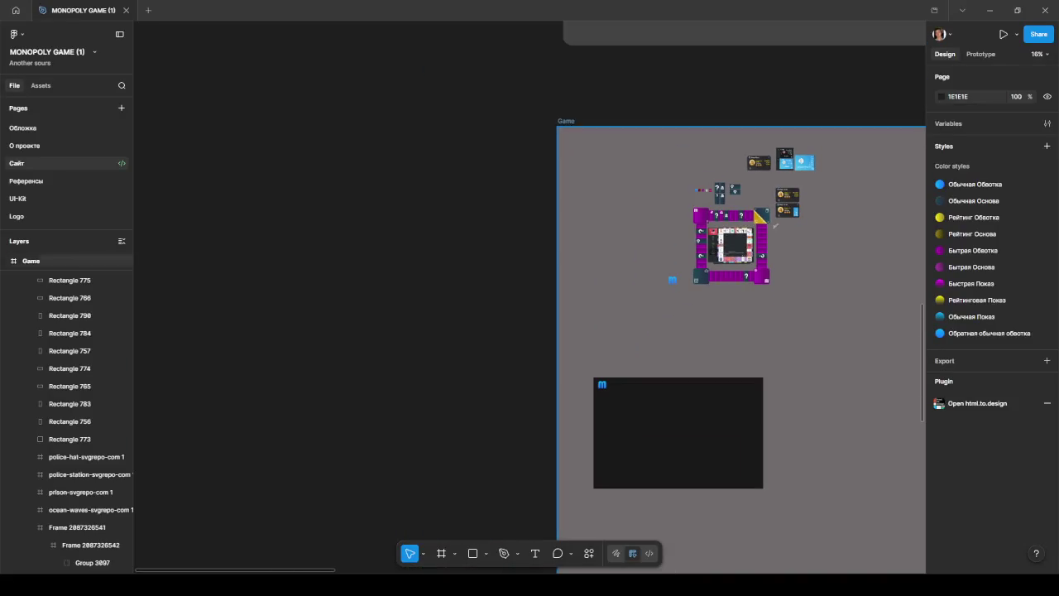
{"action": "left_click_drag", "start_coordinate": [799, 101], "coordinate": [737, 165]}
{"action": "left_click", "coordinate": [528, 151]}
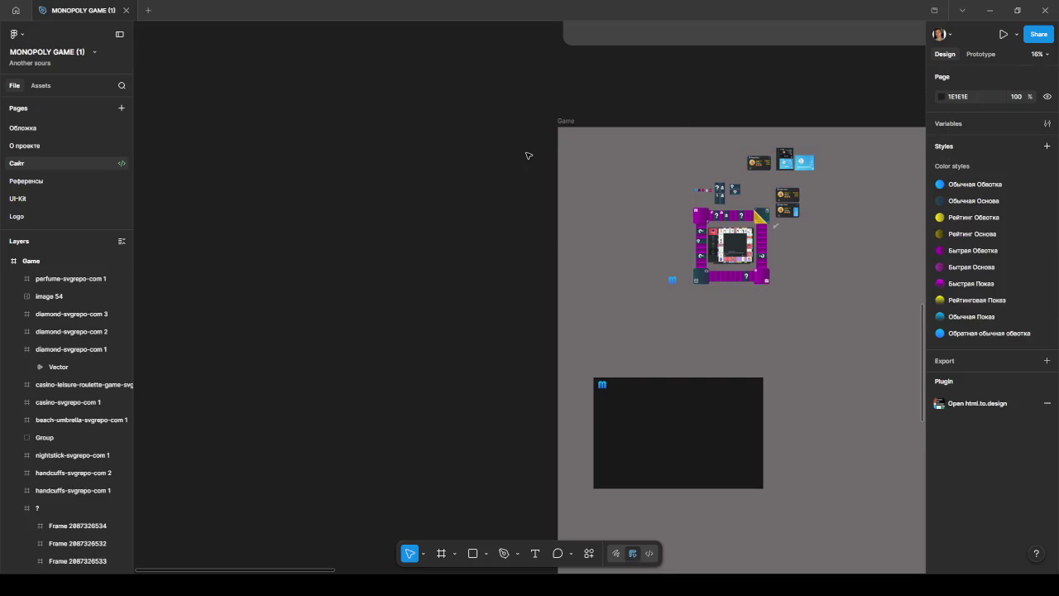
{"action": "scroll", "coordinate": [690, 102], "scroll_direction": "down", "scroll_amount": 5}
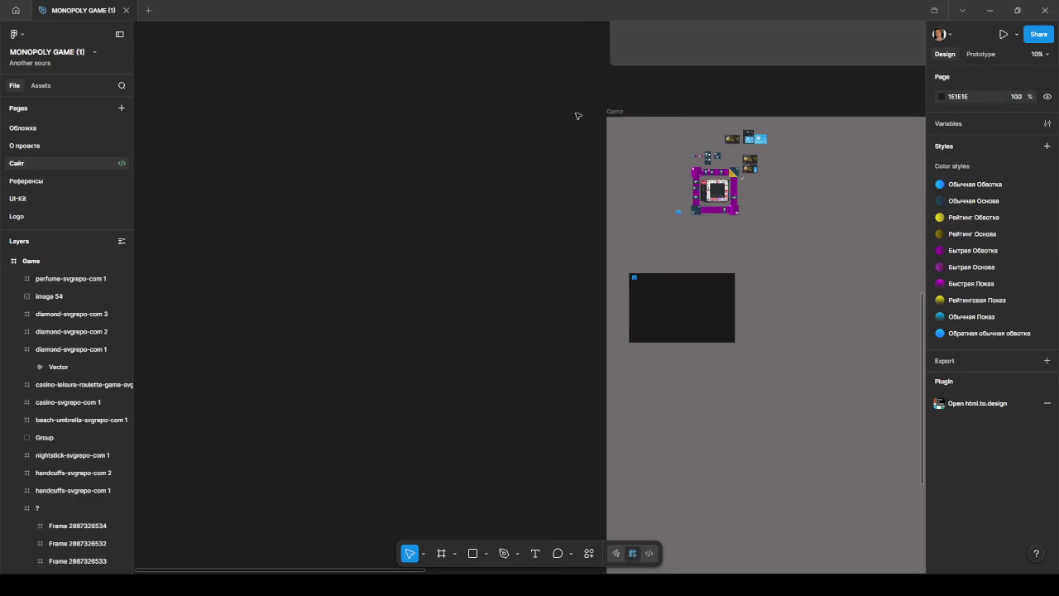
{"action": "scroll", "coordinate": [580, 131], "scroll_direction": "right", "scroll_amount": 3}
{"action": "scroll", "coordinate": [571, 149], "scroll_direction": "up", "scroll_amount": 2}
{"action": "scroll", "coordinate": [571, 149], "scroll_direction": "right", "scroll_amount": 3}
{"action": "scroll", "coordinate": [568, 162], "scroll_direction": "down", "scroll_amount": 3}
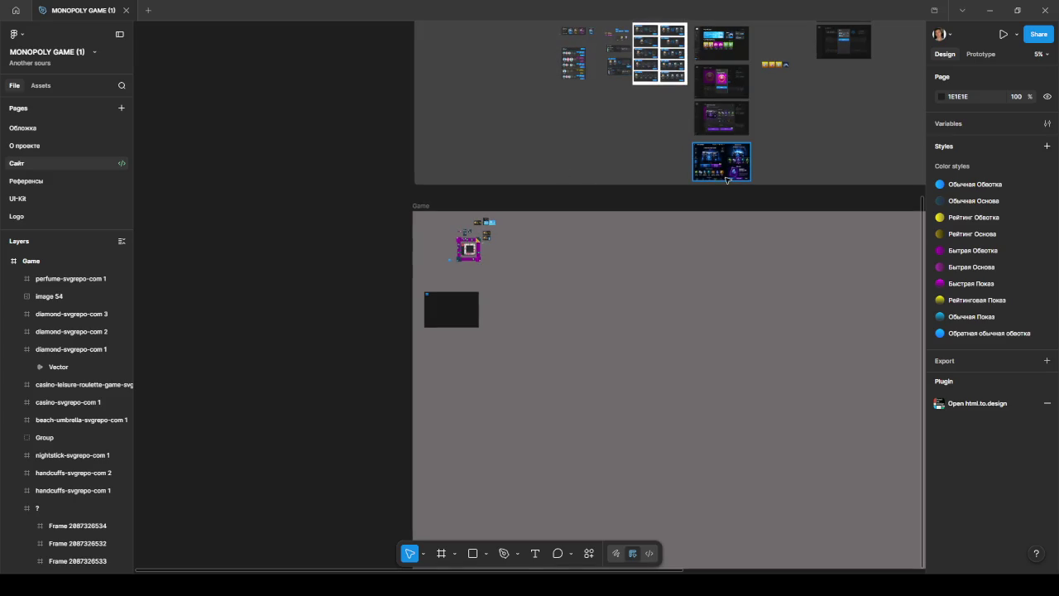
{"action": "scroll", "coordinate": [741, 184], "scroll_direction": "down", "scroll_amount": 2}
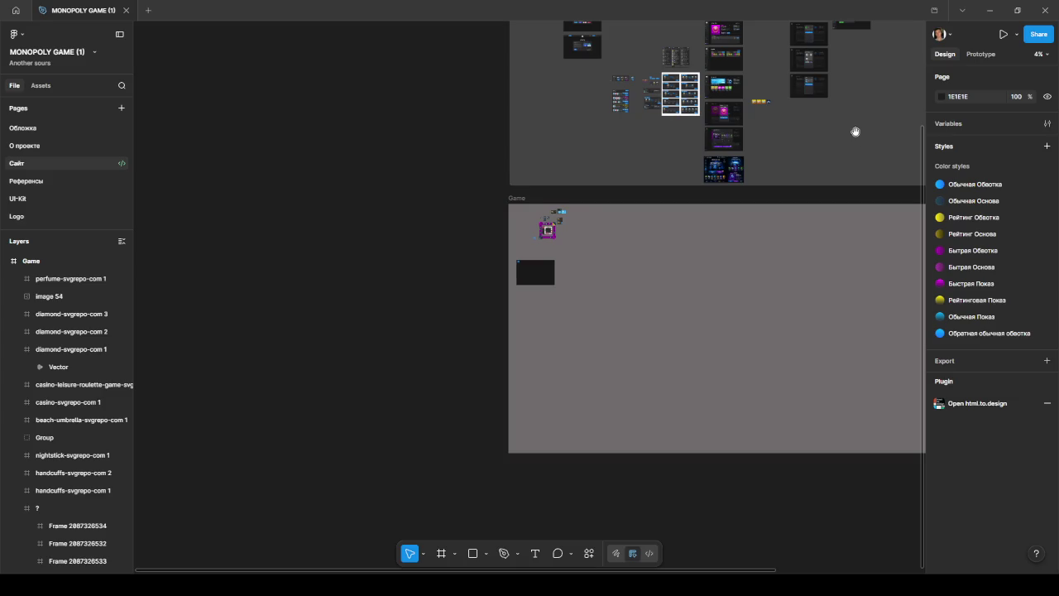
- Inspect the сайт page frames, then switch to the Cursor wallet preview
{"action": "left_click_drag", "start_coordinate": [855, 133], "coordinate": [721, 347]}
{"action": "scroll", "coordinate": [524, 180], "scroll_direction": "up", "scroll_amount": 5}
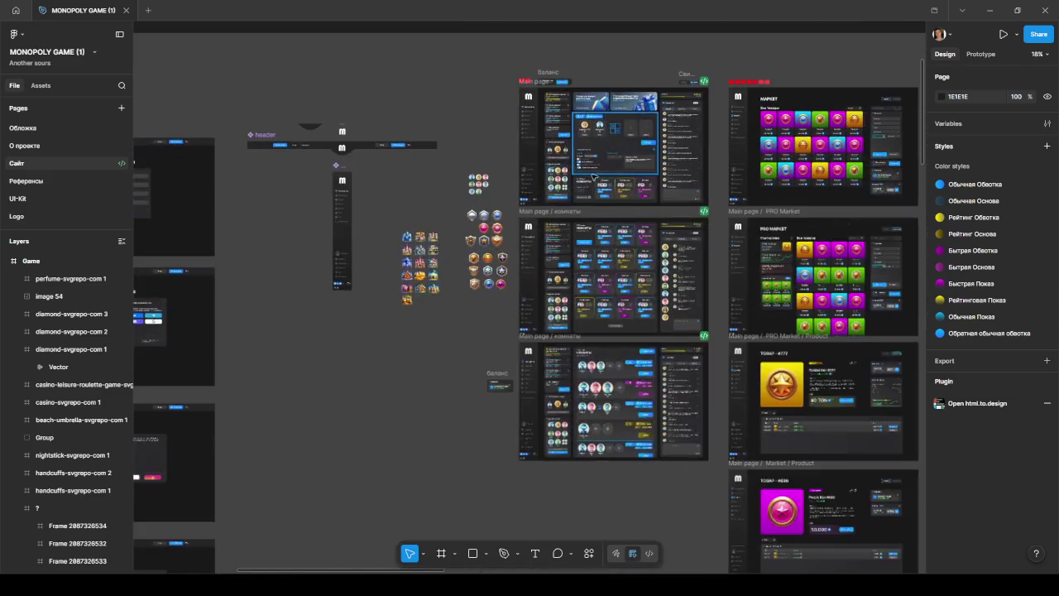
{"action": "scroll", "coordinate": [532, 197], "scroll_direction": "up", "scroll_amount": 2}
{"action": "scroll", "coordinate": [540, 214], "scroll_direction": "up", "scroll_amount": 3}
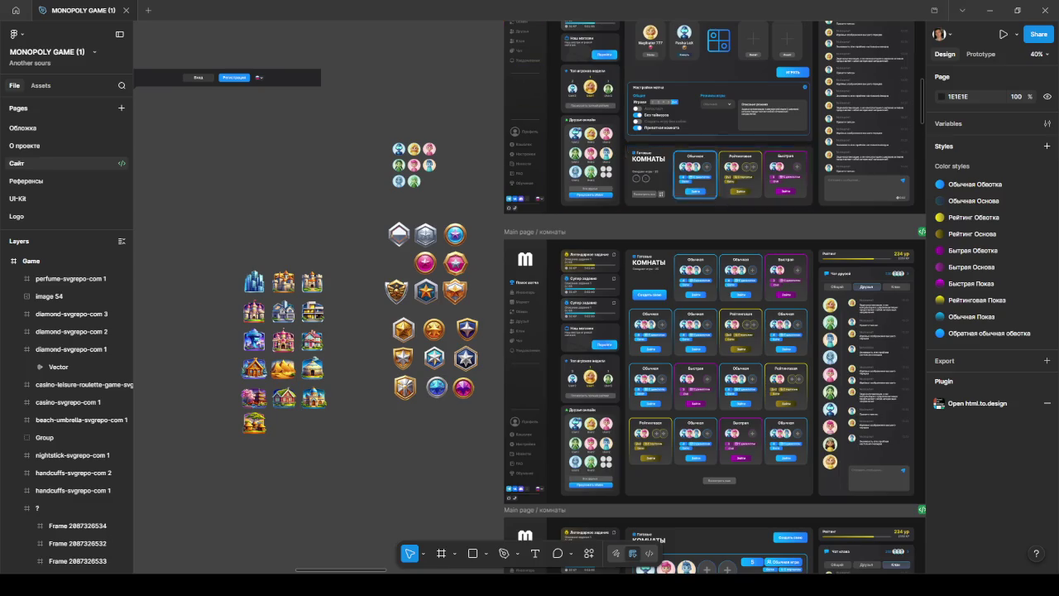
{"action": "scroll", "coordinate": [589, 463], "scroll_direction": "down", "scroll_amount": 4}
{"action": "scroll", "coordinate": [589, 464], "scroll_direction": "down", "scroll_amount": 4}
{"action": "scroll", "coordinate": [589, 463], "scroll_direction": "down", "scroll_amount": 3}
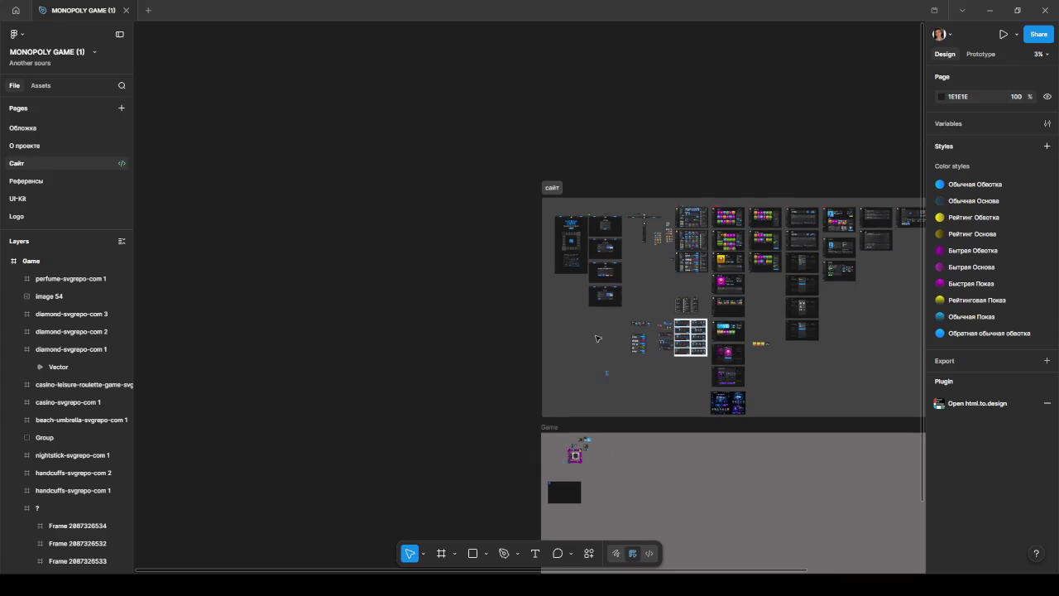
{"action": "left_click", "coordinate": [597, 292]}
{"action": "left_click", "coordinate": [441, 504]}
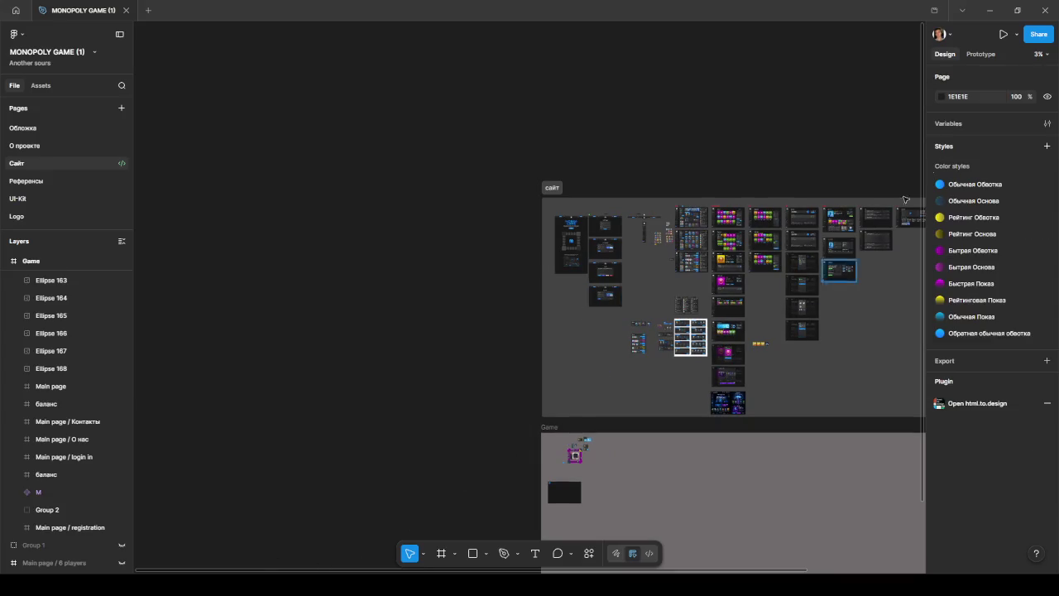
{"action": "left_click", "coordinate": [989, 10]}
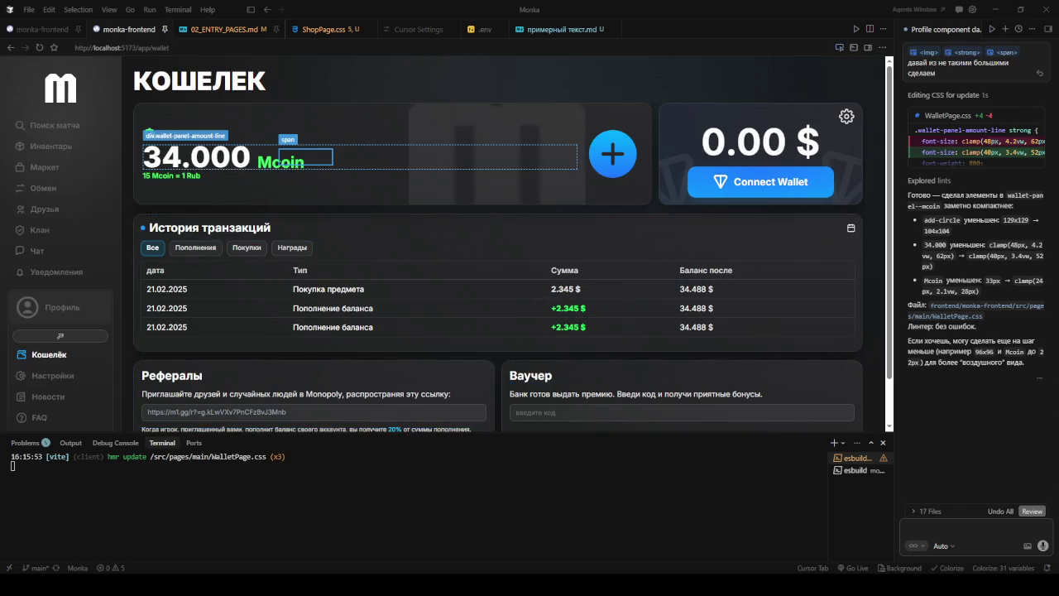
- Pick the 0.00 $ balance, Connect Wallet button and wallet panel as chat context
{"action": "scroll", "coordinate": [372, 157], "scroll_direction": "down", "scroll_amount": 2}
{"action": "scroll", "coordinate": [538, 149], "scroll_direction": "up", "scroll_amount": 2}
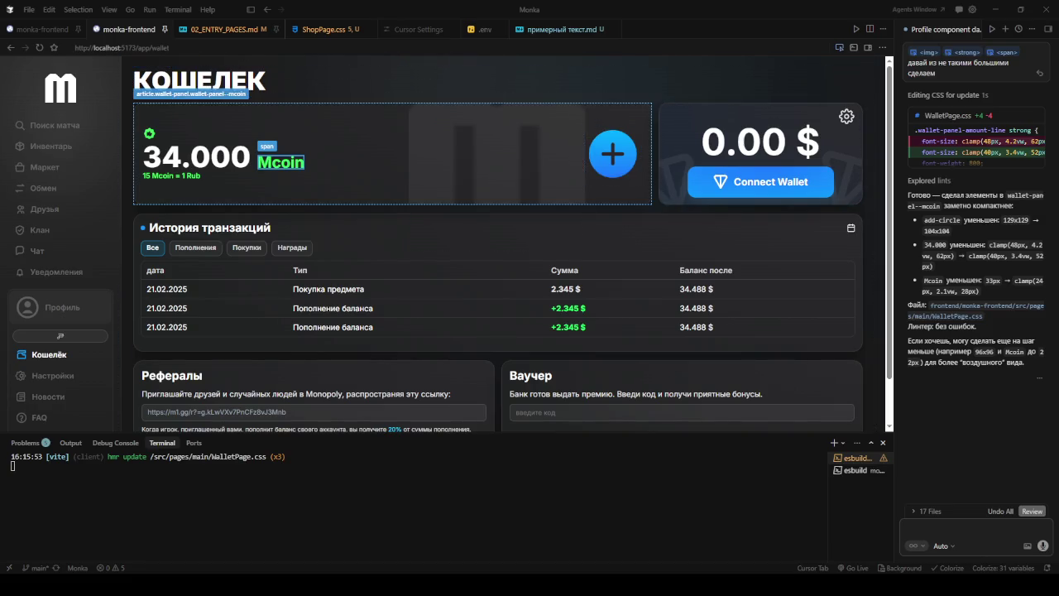
{"action": "left_click", "coordinate": [840, 47]}
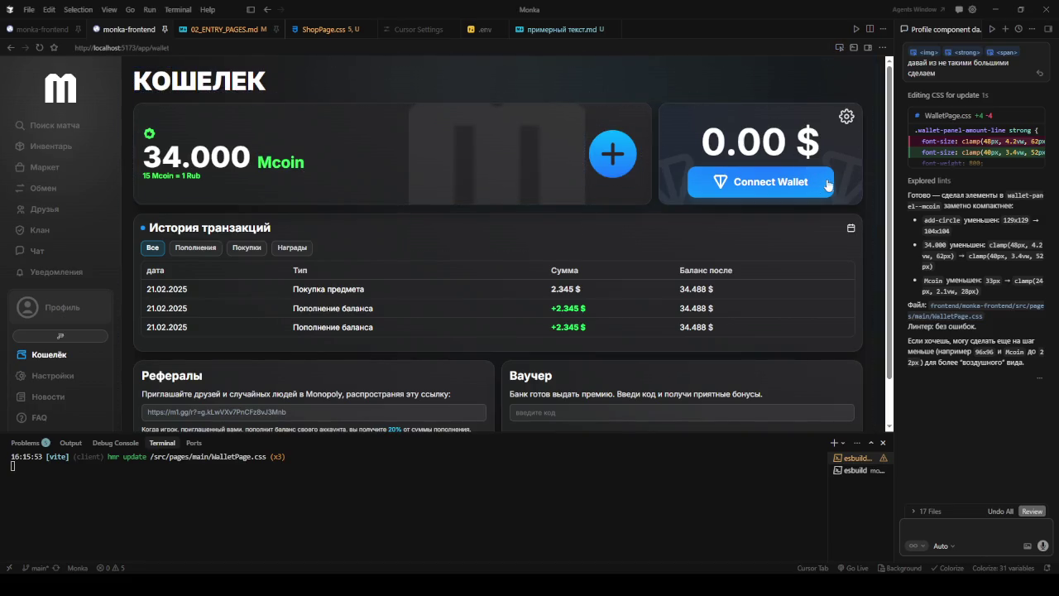
{"action": "left_click", "coordinate": [840, 47]}
{"action": "left_click", "coordinate": [801, 151]}
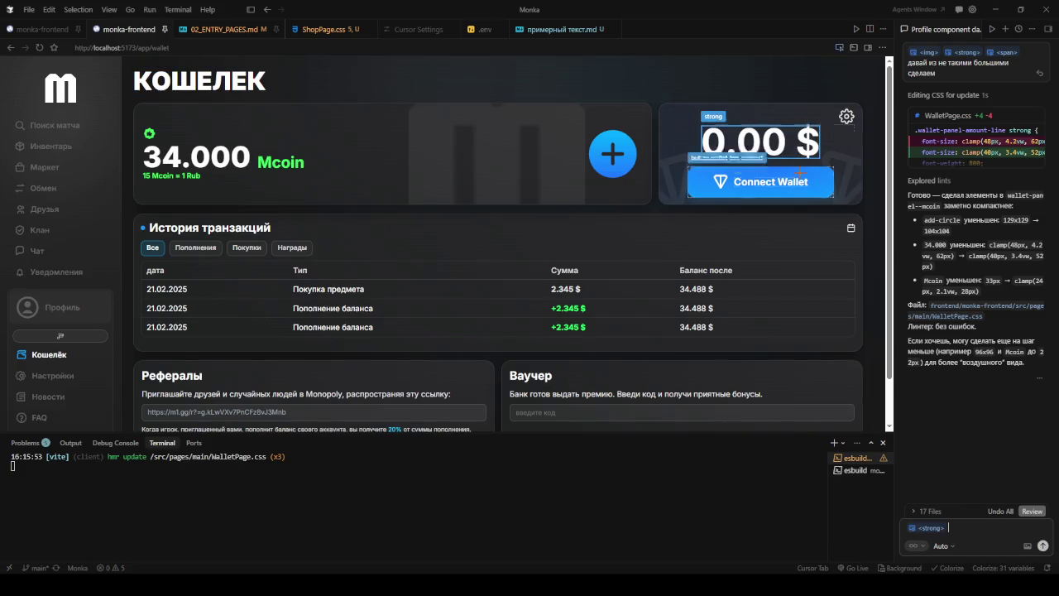
{"action": "left_click", "coordinate": [798, 191]}
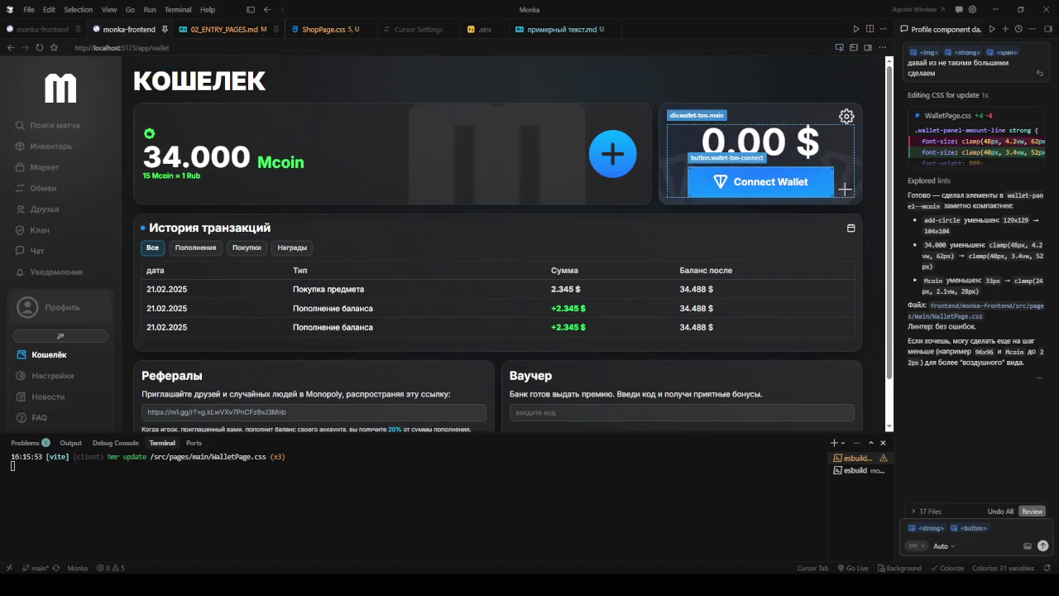
{"action": "left_click", "coordinate": [605, 197]}
{"action": "left_click", "coordinate": [749, 197]}
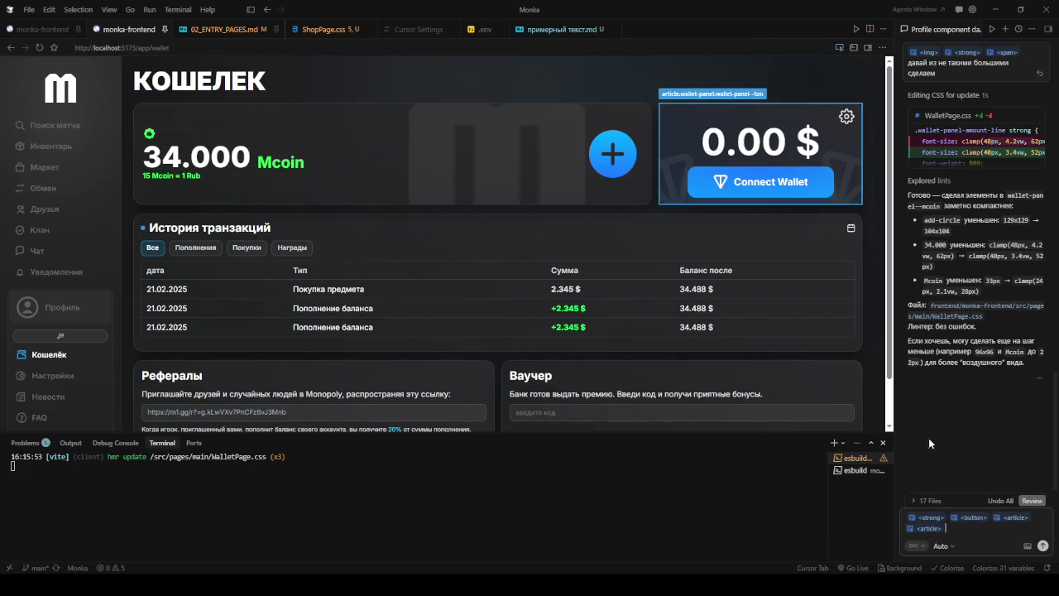
- Clear the picked chips, re-add the wallet panels, then remove them again
{"action": "key", "text": "ctrl+a"}
{"action": "key", "text": "BackSpace"}
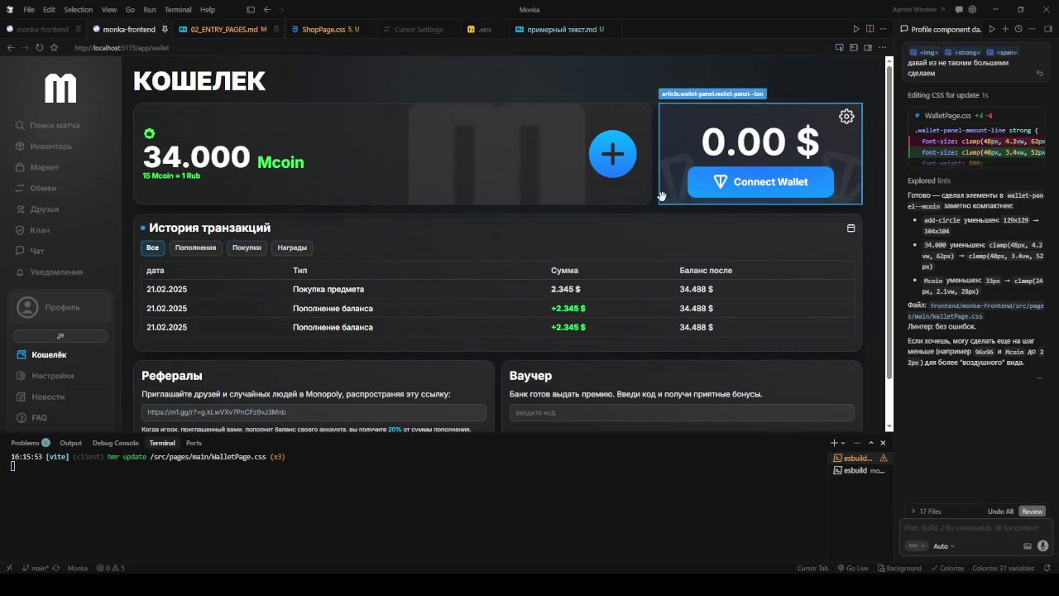
{"action": "left_click", "coordinate": [617, 198]}
{"action": "left_click", "coordinate": [678, 198]}
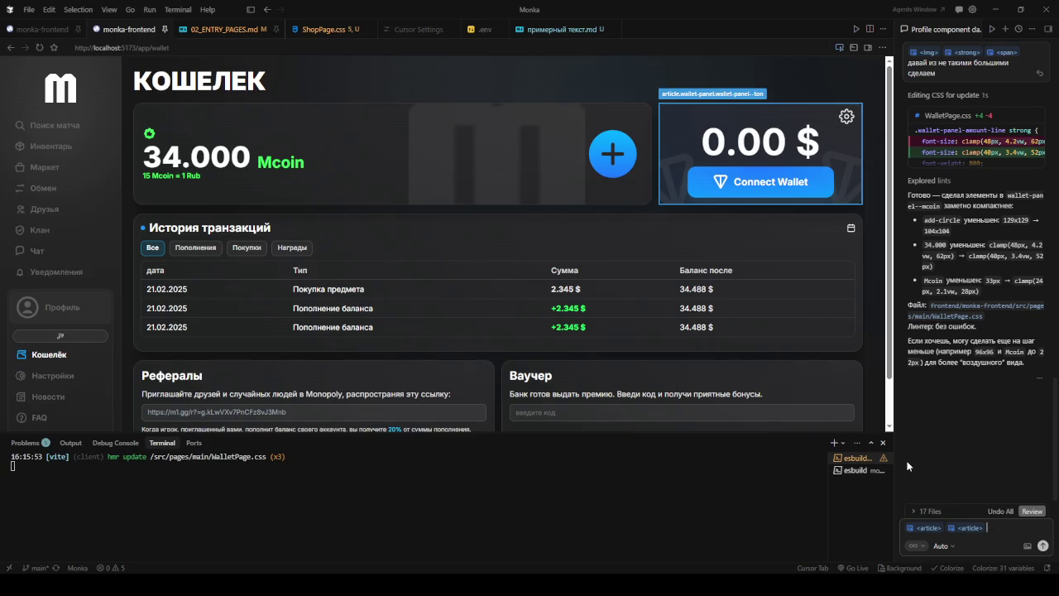
{"action": "key", "text": "BackSpace"}
{"action": "key", "text": "BackSpace"}
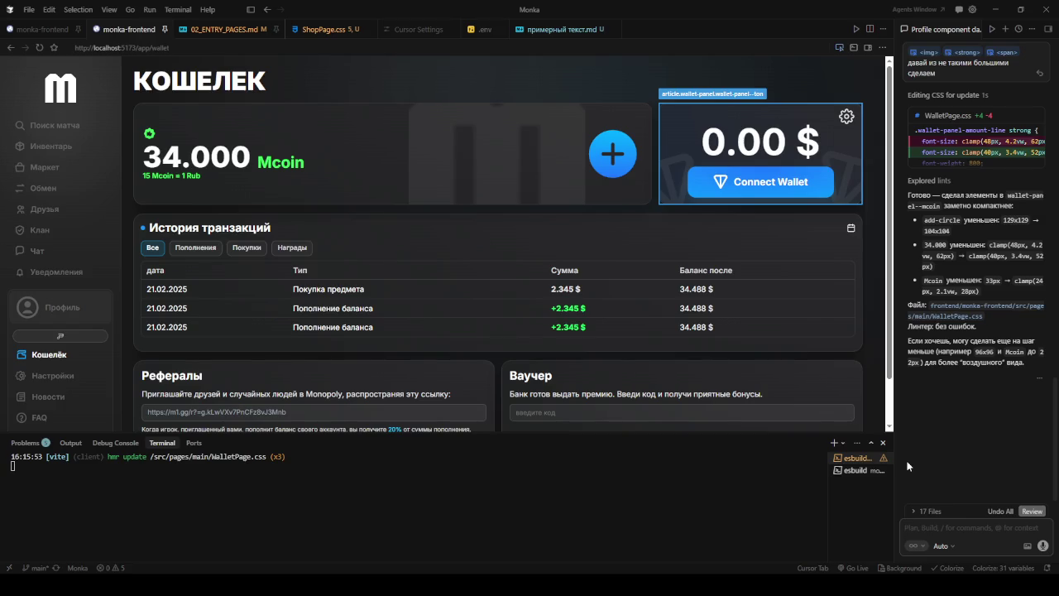
- Try other wallet elements as context, then keep only the Connect Wallet button attached
{"action": "left_click", "coordinate": [664, 170]}
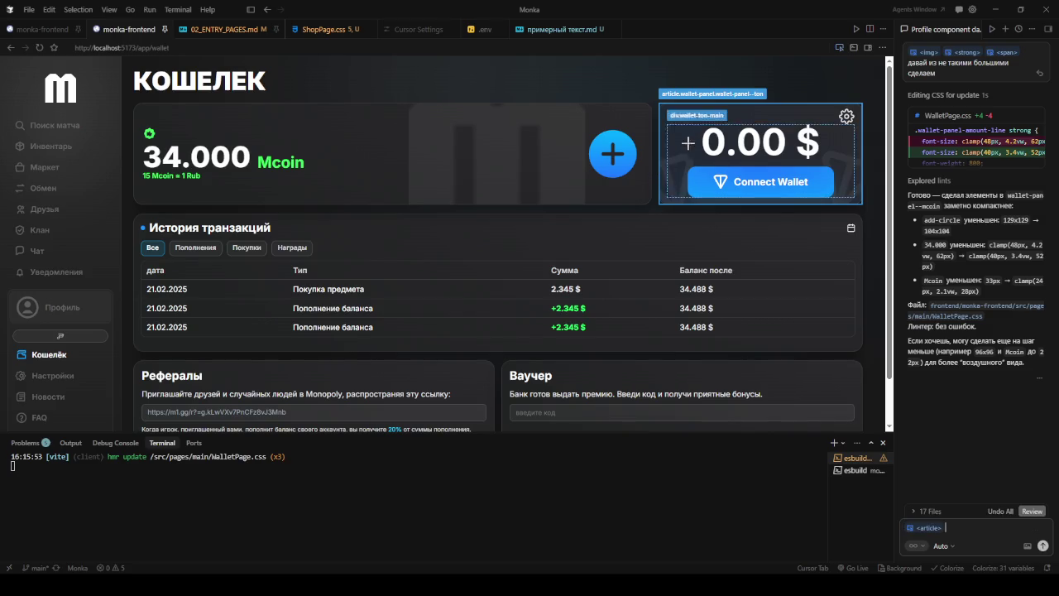
{"action": "left_click", "coordinate": [753, 182]}
{"action": "left_click", "coordinate": [825, 186]}
{"action": "left_click", "coordinate": [760, 143]}
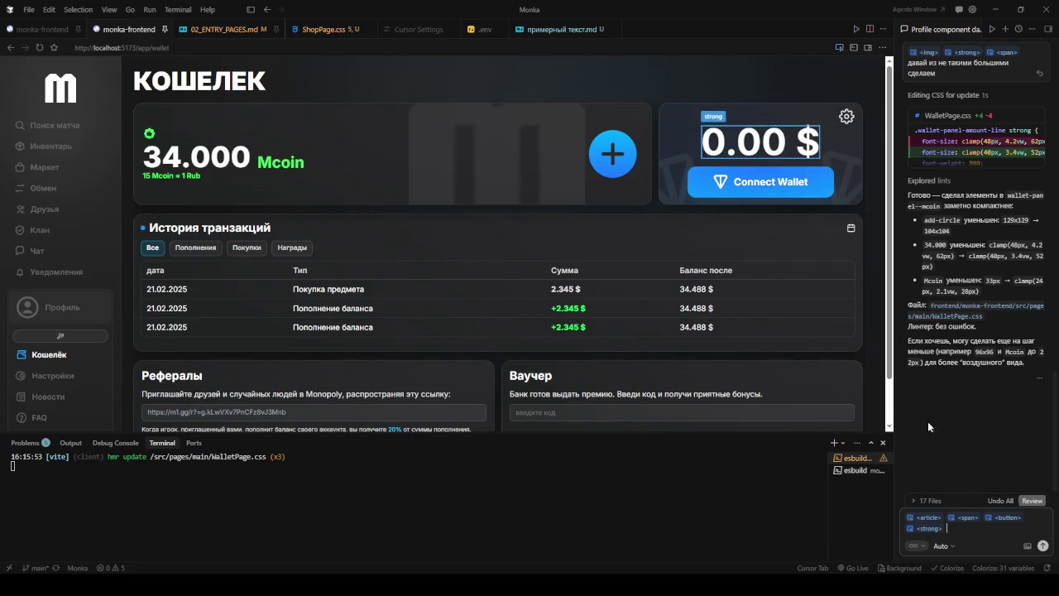
{"action": "key", "text": "BackSpace"}
{"action": "key", "text": "BackSpace"}
{"action": "key", "text": "BackSpace"}
{"action": "key", "text": "BackSpace"}
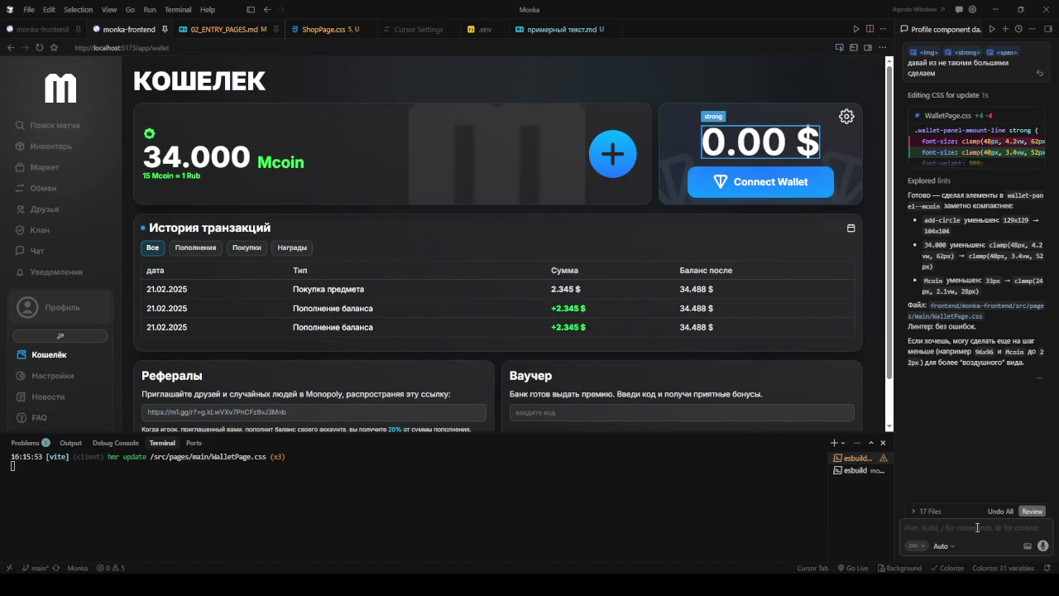
{"action": "left_click", "coordinate": [826, 178]}
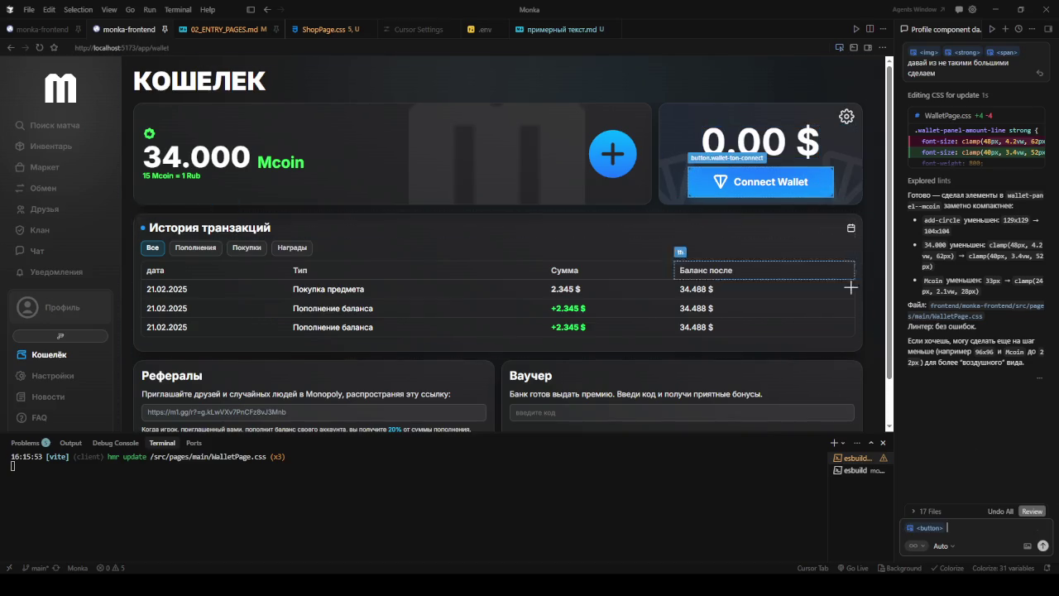
- Write the chat request 'давай кнопку меньше' for the button and return to Figma
{"action": "type", "text": "давай кнопку меньше и"}
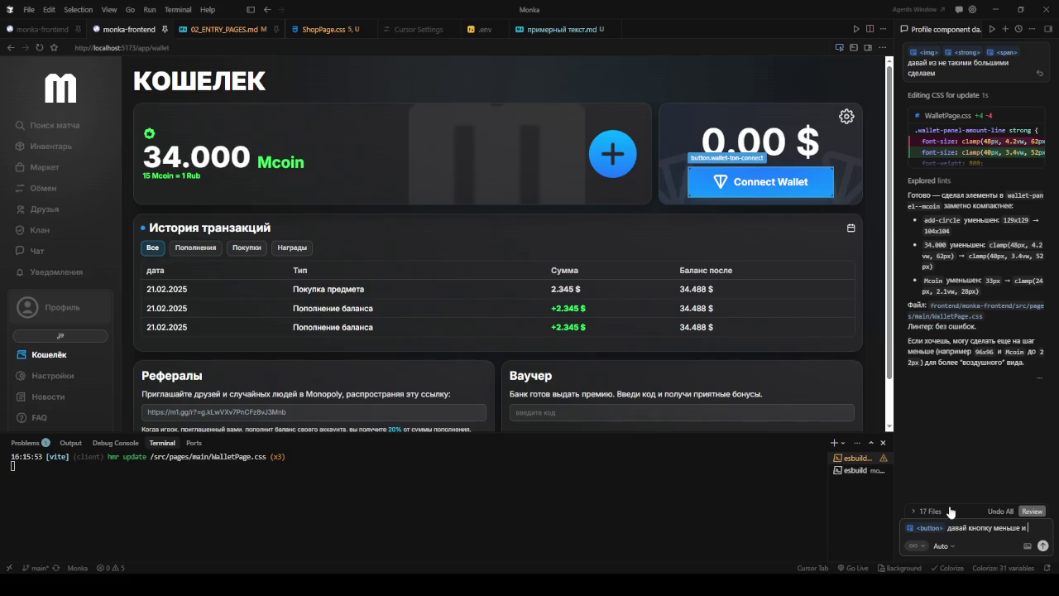
{"action": "type", "text": " подтянем"}
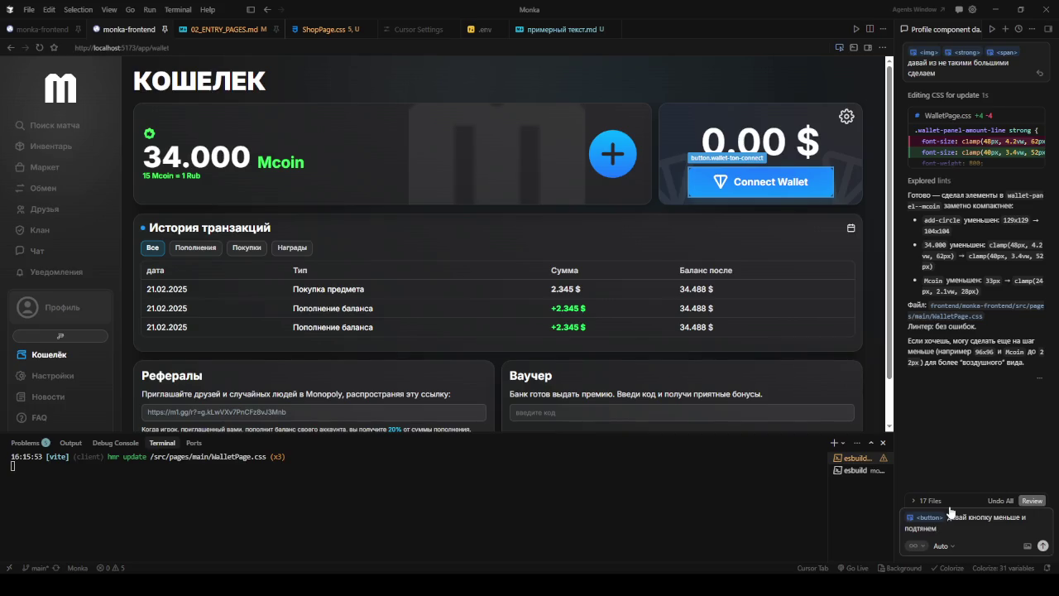
{"action": "key", "text": "BackSpace"}
{"action": "key", "text": "BackSpace"}
{"action": "key", "text": "BackSpace"}
{"action": "key", "text": "BackSpace"}
{"action": "key", "text": "BackSpace"}
{"action": "key", "text": "BackSpace"}
{"action": "key", "text": "BackSpace"}
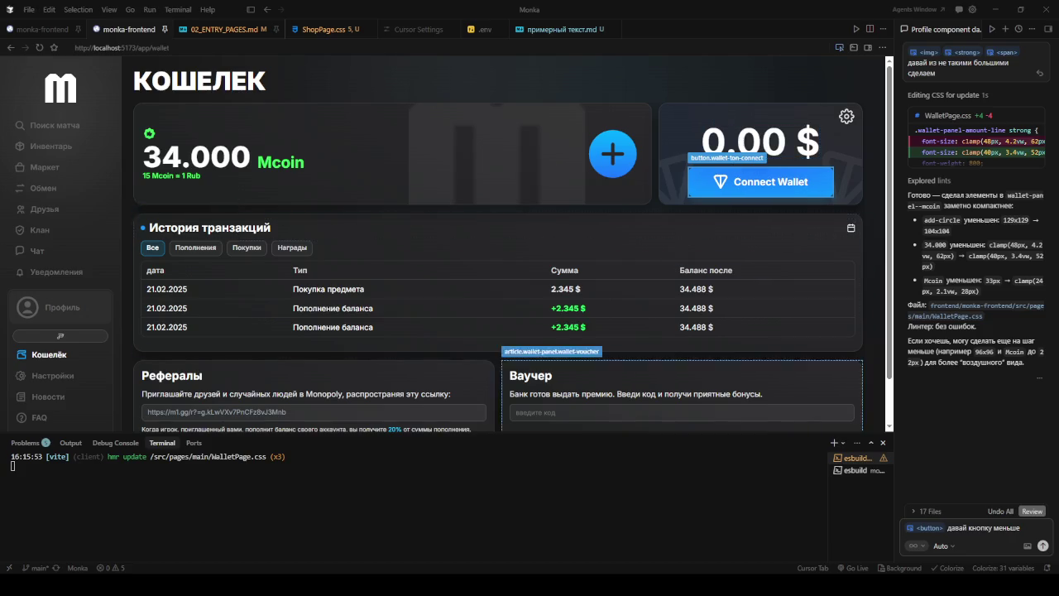
{"action": "key", "text": "alt+Tab"}
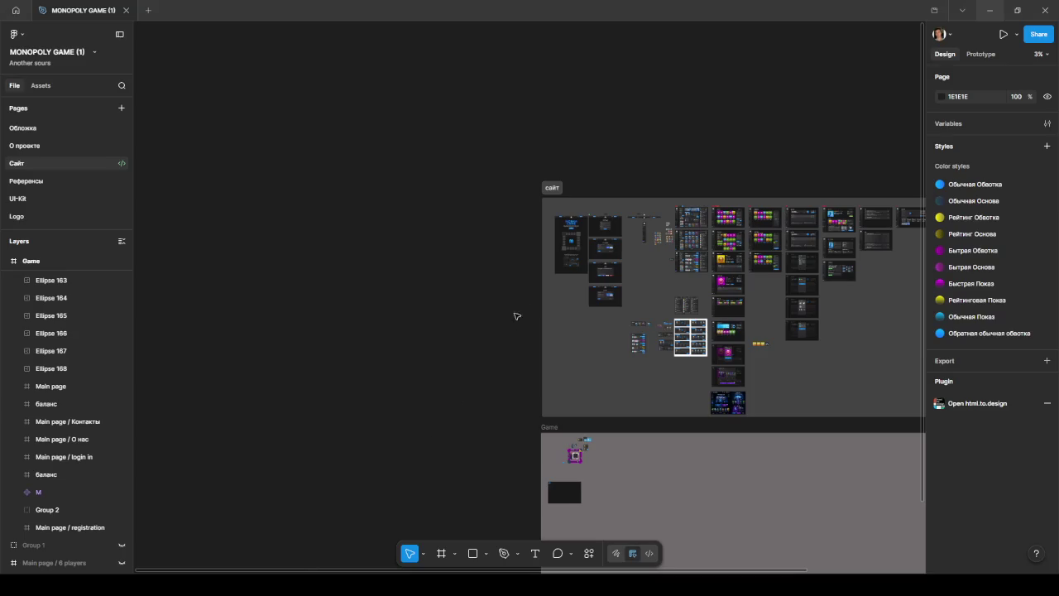
- Scroll to the 3.540 $ connected-wallet card mockup, then minimize Figma
{"action": "scroll", "coordinate": [825, 226], "scroll_direction": "up", "scroll_amount": 5}
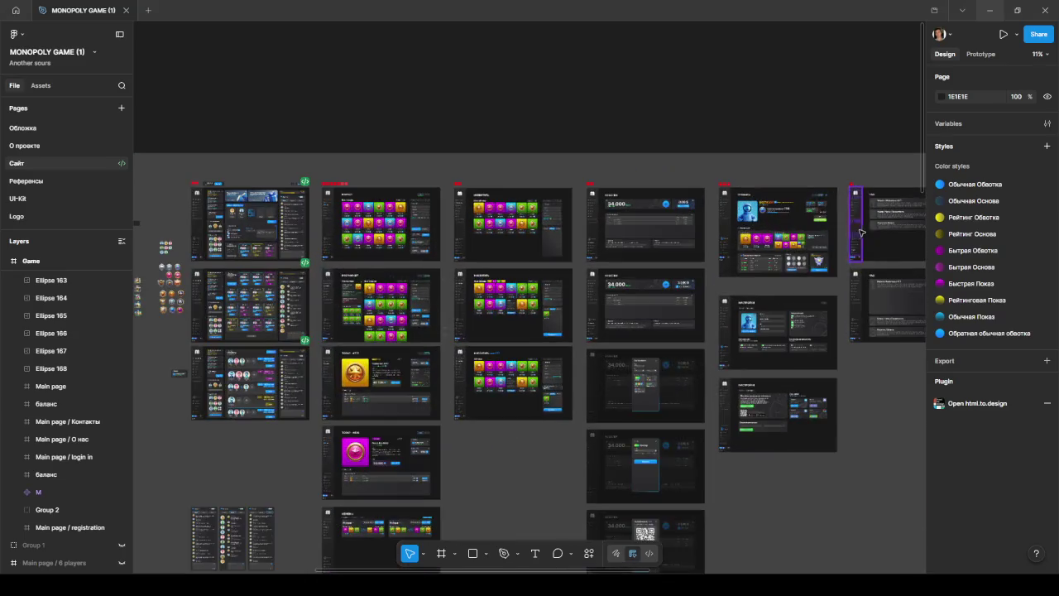
{"action": "scroll", "coordinate": [687, 288], "scroll_direction": "up", "scroll_amount": 3}
{"action": "scroll", "coordinate": [688, 287], "scroll_direction": "up", "scroll_amount": 4}
{"action": "scroll", "coordinate": [674, 232], "scroll_direction": "up", "scroll_amount": 3}
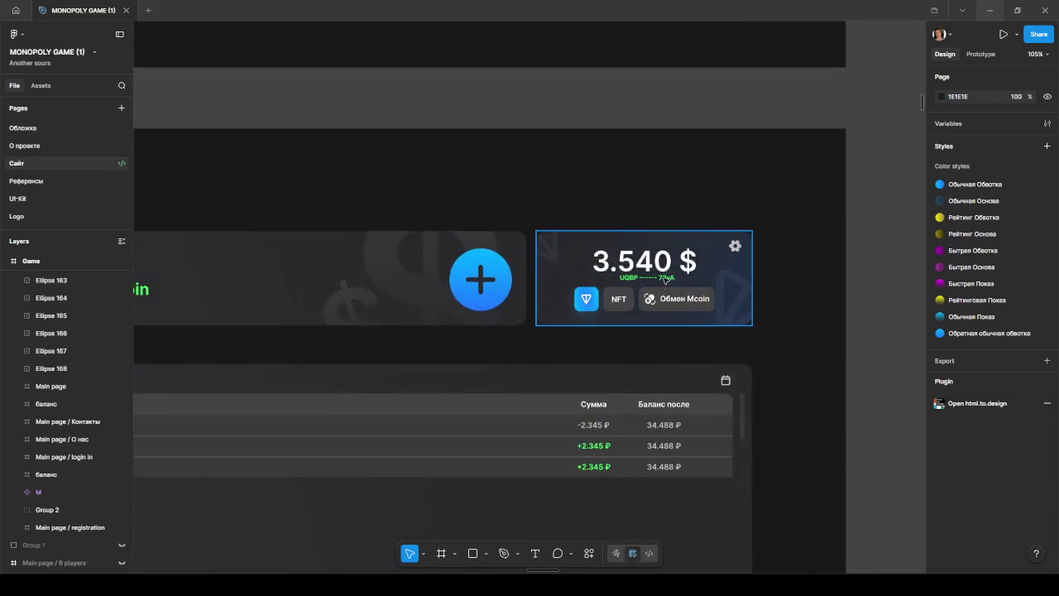
{"action": "scroll", "coordinate": [667, 184], "scroll_direction": "up", "scroll_amount": 3}
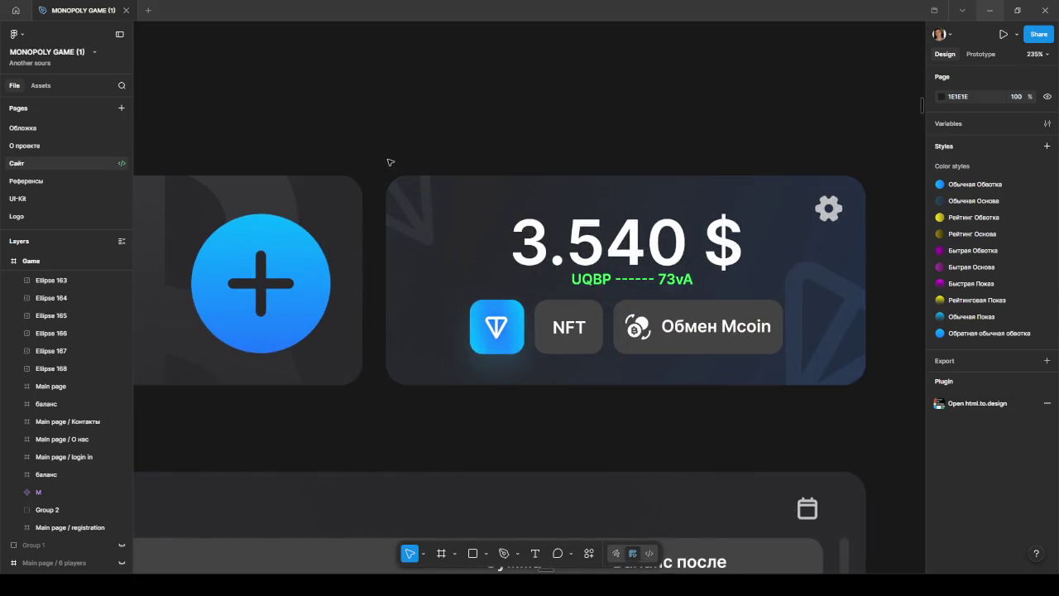
{"action": "scroll", "coordinate": [561, 182], "scroll_direction": "down", "scroll_amount": 10}
{"action": "scroll", "coordinate": [567, 198], "scroll_direction": "up", "scroll_amount": 2}
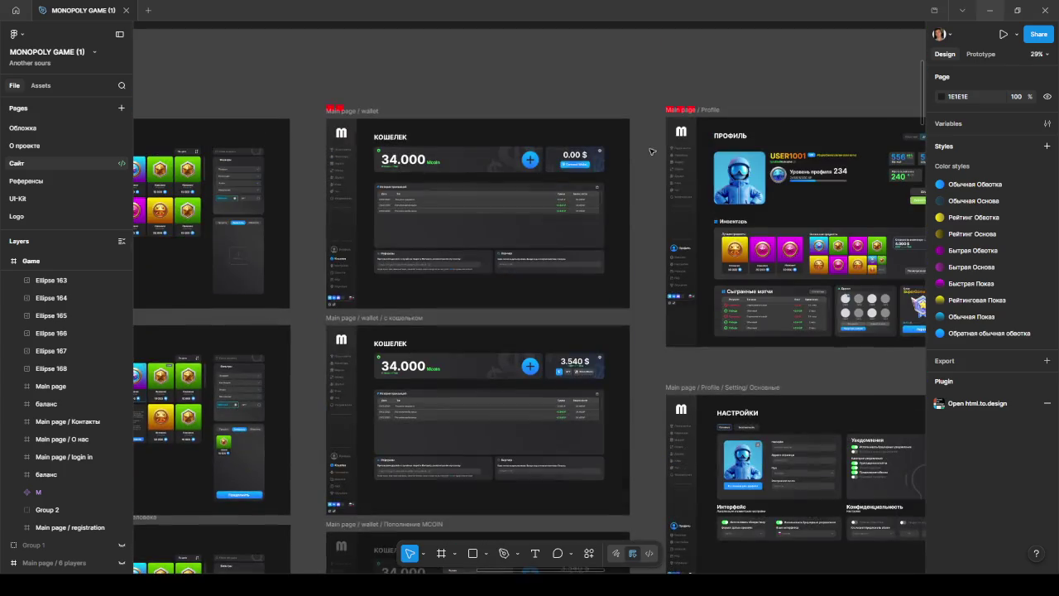
{"action": "scroll", "coordinate": [571, 206], "scroll_direction": "up", "scroll_amount": 1}
{"action": "scroll", "coordinate": [568, 202], "scroll_direction": "up", "scroll_amount": 3}
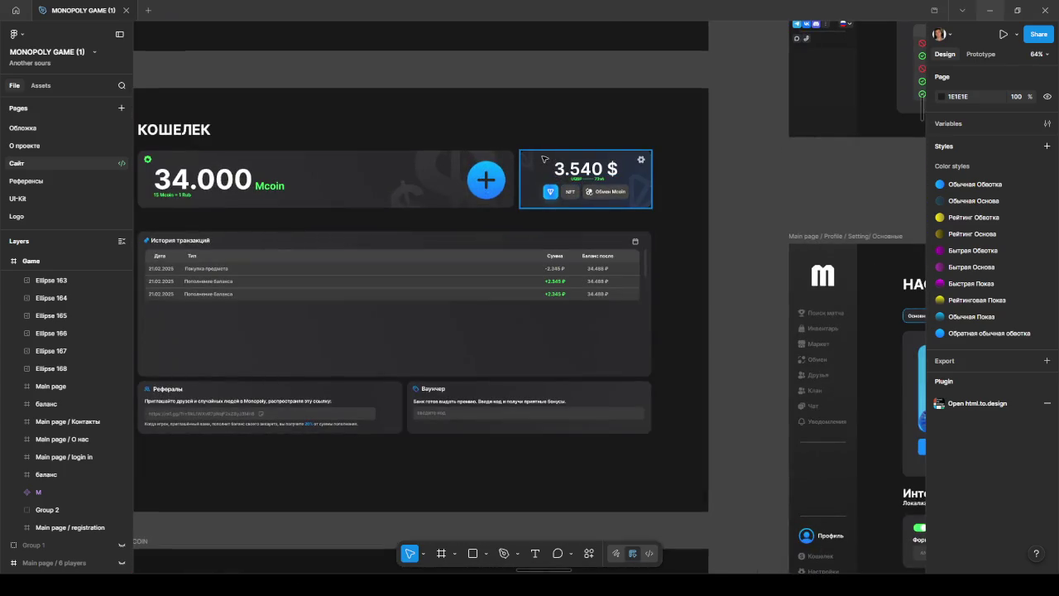
{"action": "scroll", "coordinate": [525, 155], "scroll_direction": "up", "scroll_amount": 2}
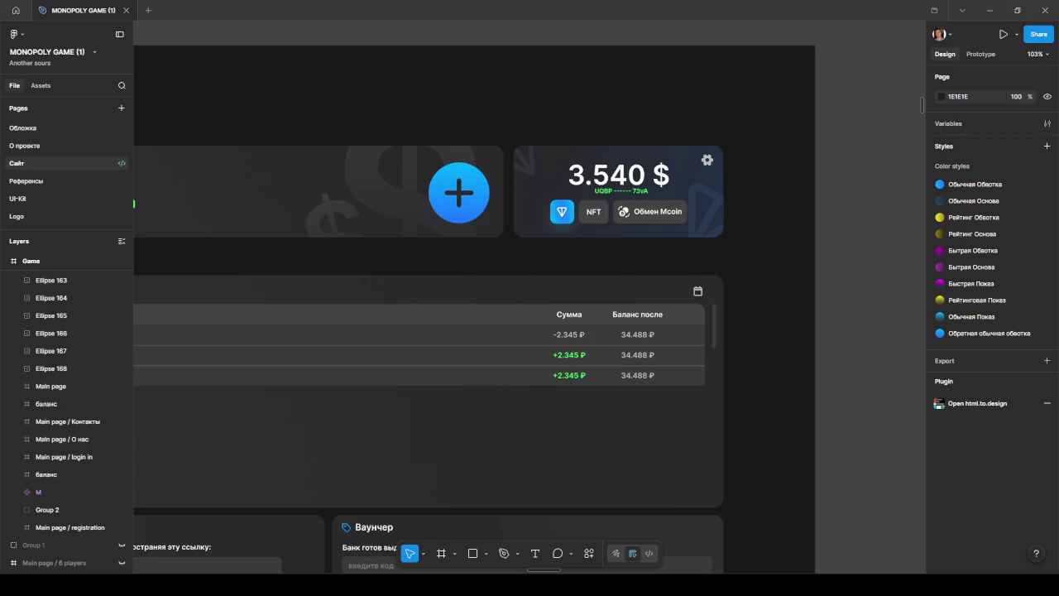
{"action": "left_click", "coordinate": [990, 10]}
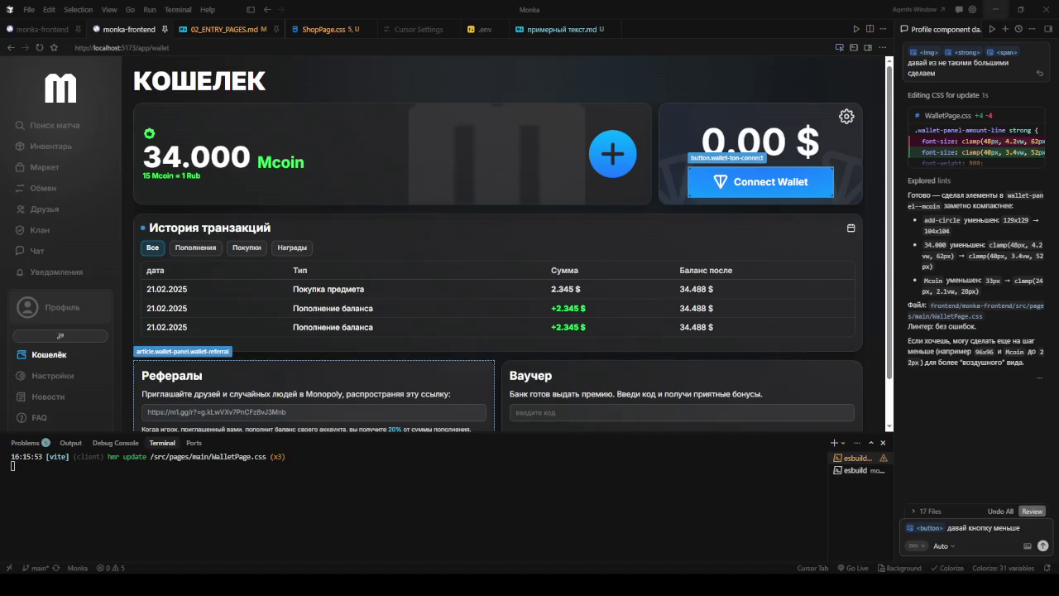
- Attach the Connect Wallet panel and replace the old request with a pasted screenshot and 'давай вот так'
{"action": "left_click", "coordinate": [670, 106]}
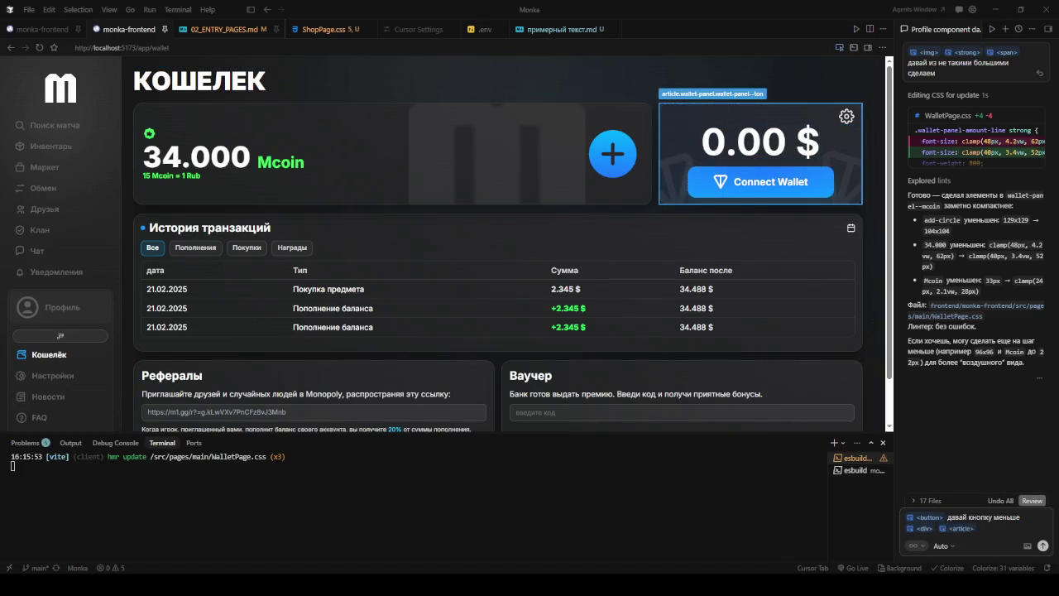
{"action": "left_click_drag", "start_coordinate": [936, 528], "coordinate": [897, 520]}
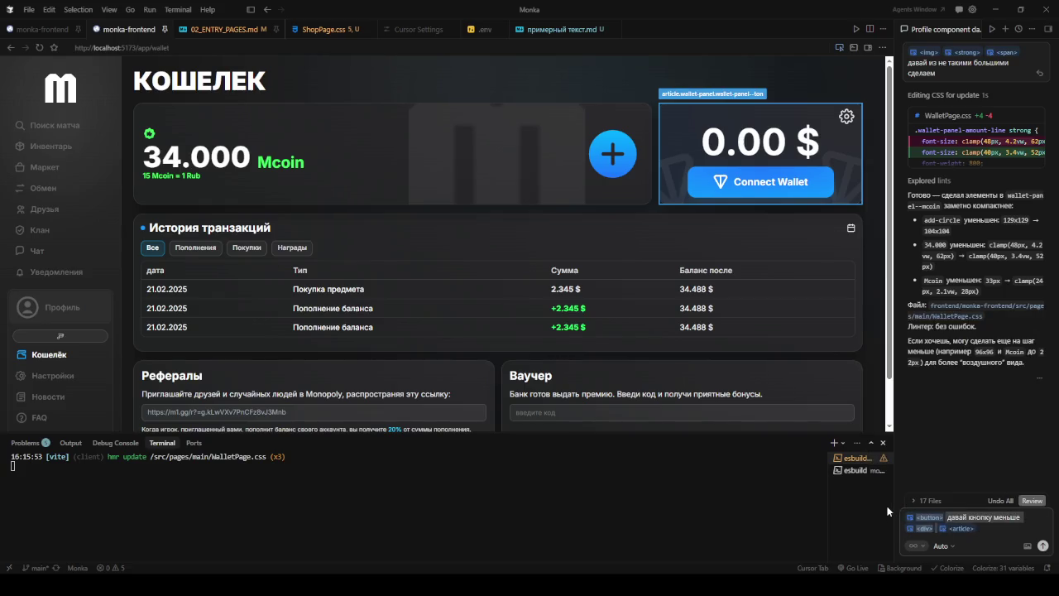
{"action": "key", "text": "BackSpace"}
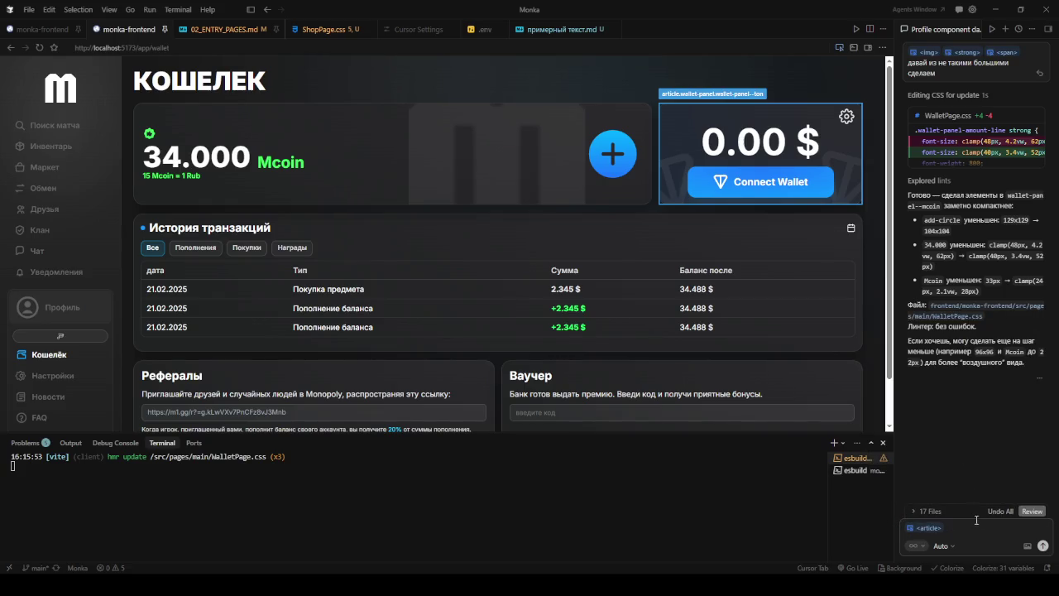
{"action": "key", "text": "ctrl+v"}
{"action": "type", "text": "давай вот так"}
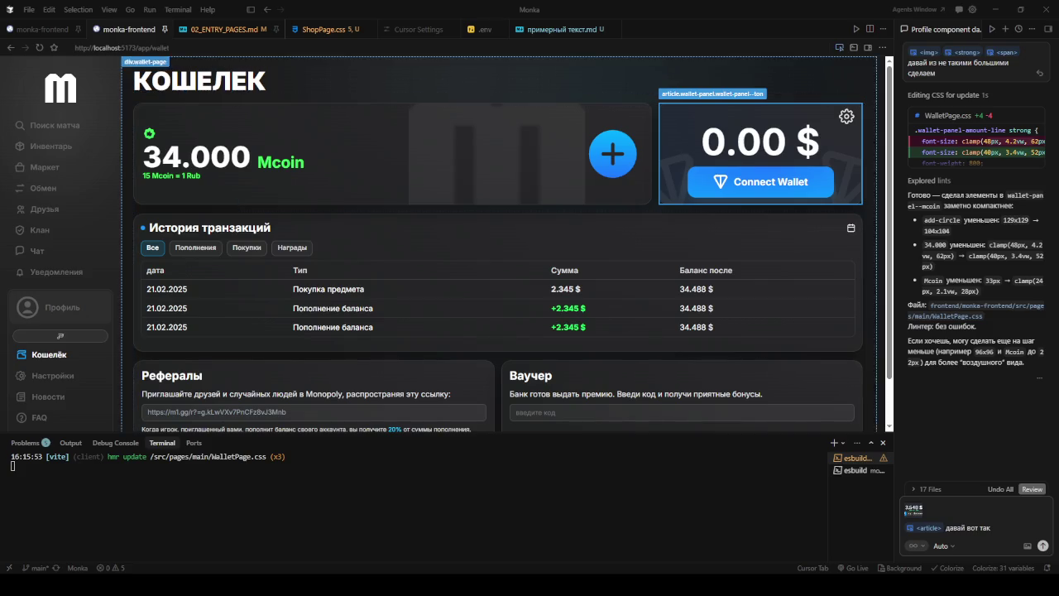
{"action": "key", "text": "alt+Tab"}
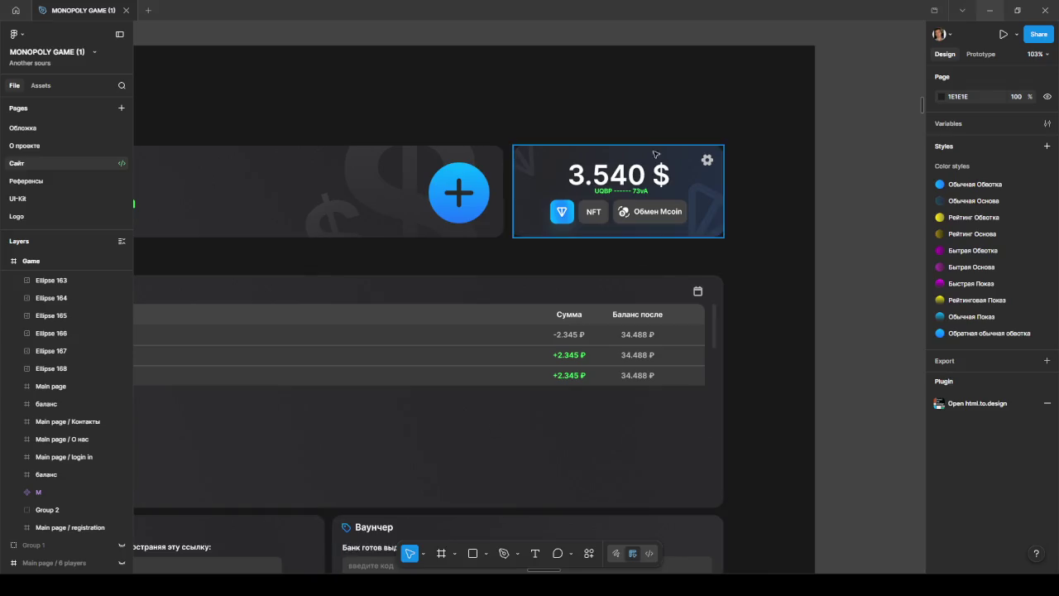
- Copy a link to the 3.540 $ TON balance frame and return to Cursor
{"action": "right_click", "coordinate": [574, 154]}
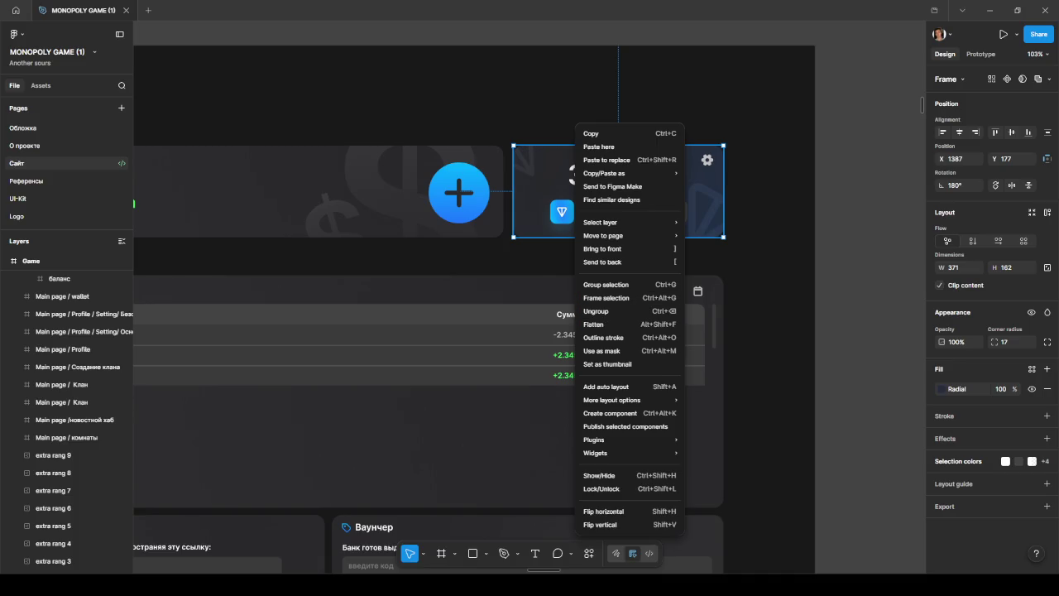
{"action": "key", "text": "Escape"}
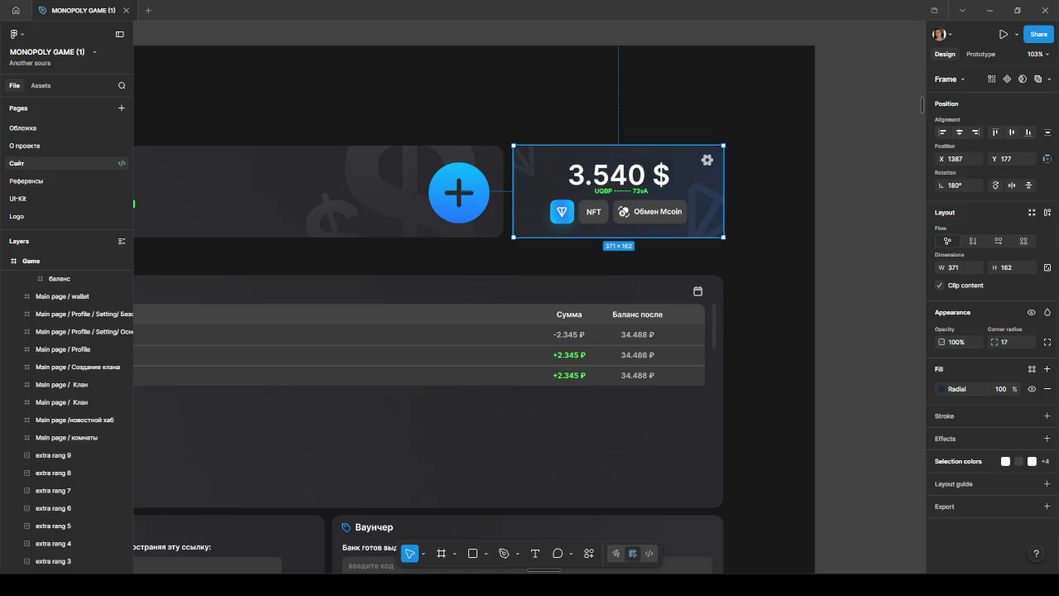
{"action": "key", "text": "alt+Tab"}
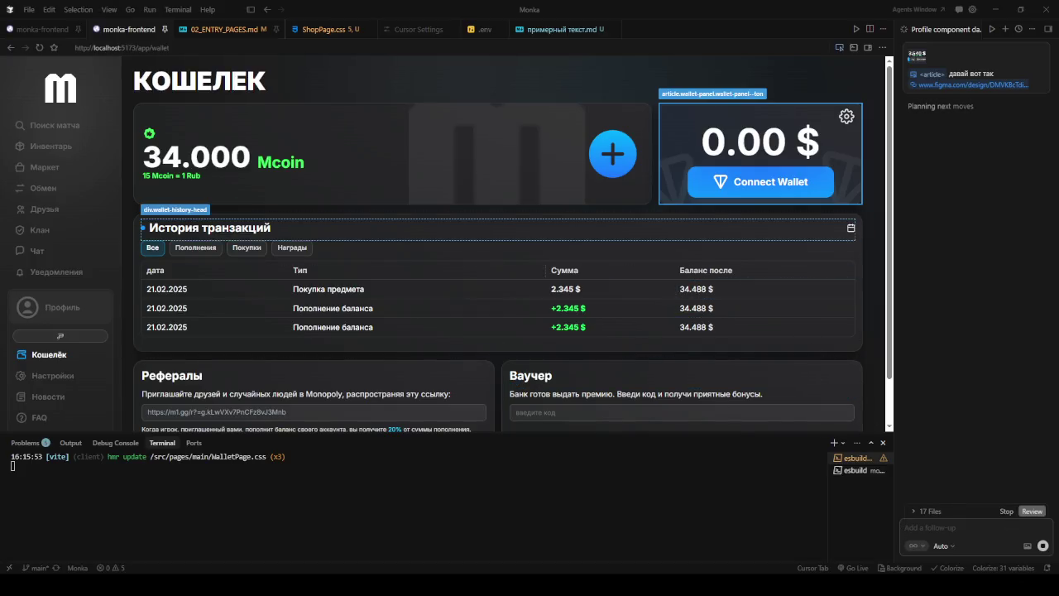
- Compare the Figma wallet frame with the live wallet page, panning and zooming the mockup
{"action": "key", "text": "alt+Tab"}
{"action": "scroll", "coordinate": [465, 306], "scroll_direction": "down", "scroll_amount": 3, "text": "ctrl"}
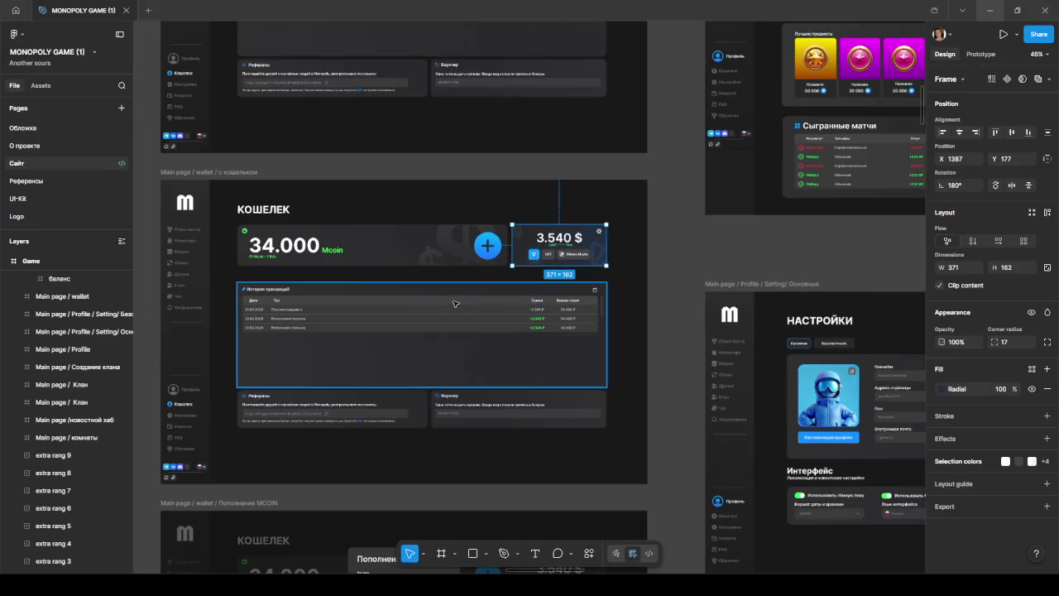
{"action": "key", "text": "alt+Tab"}
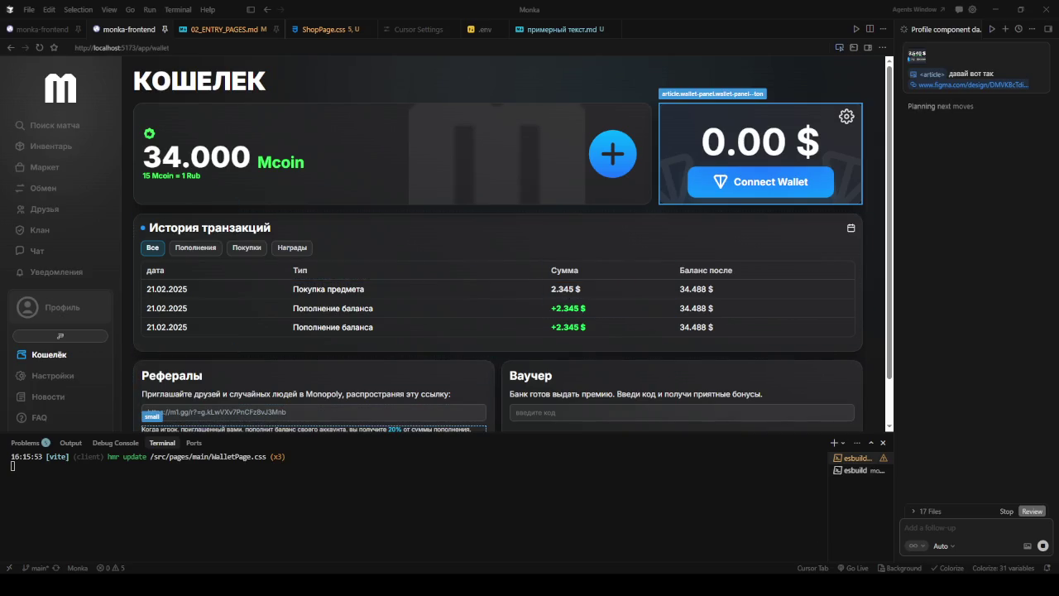
{"action": "key", "text": "alt+Tab"}
{"action": "left_click", "coordinate": [634, 253]}
{"action": "left_click_drag", "start_coordinate": [634, 254], "coordinate": [730, 254]}
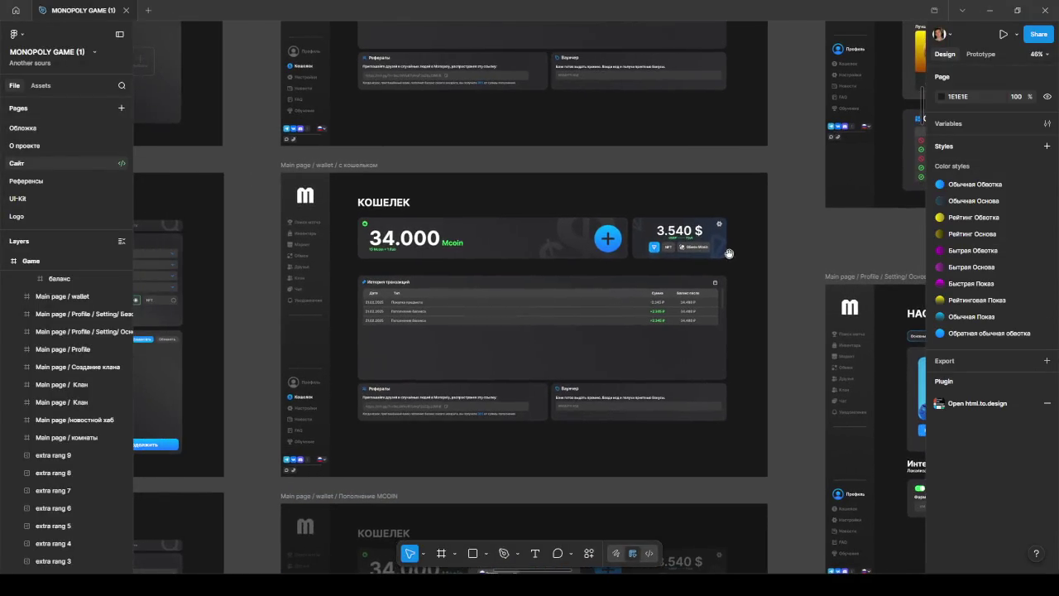
{"action": "scroll", "coordinate": [487, 277], "scroll_direction": "up", "scroll_amount": 2, "text": "ctrl"}
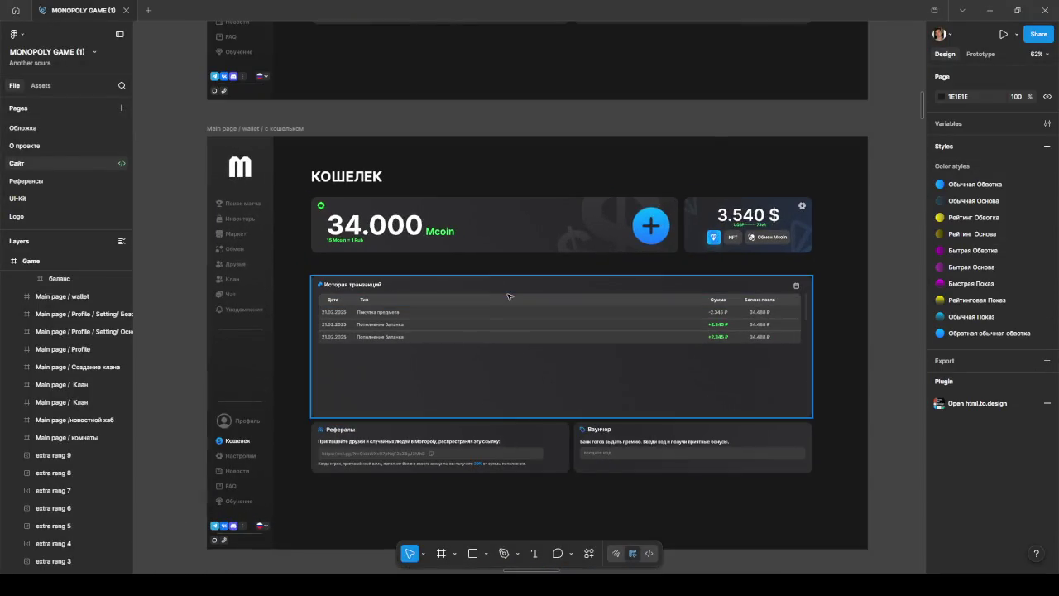
{"action": "scroll", "coordinate": [496, 306], "scroll_direction": "up", "scroll_amount": 3, "text": "ctrl"}
{"action": "scroll", "coordinate": [466, 329], "scroll_direction": "down", "scroll_amount": 1}
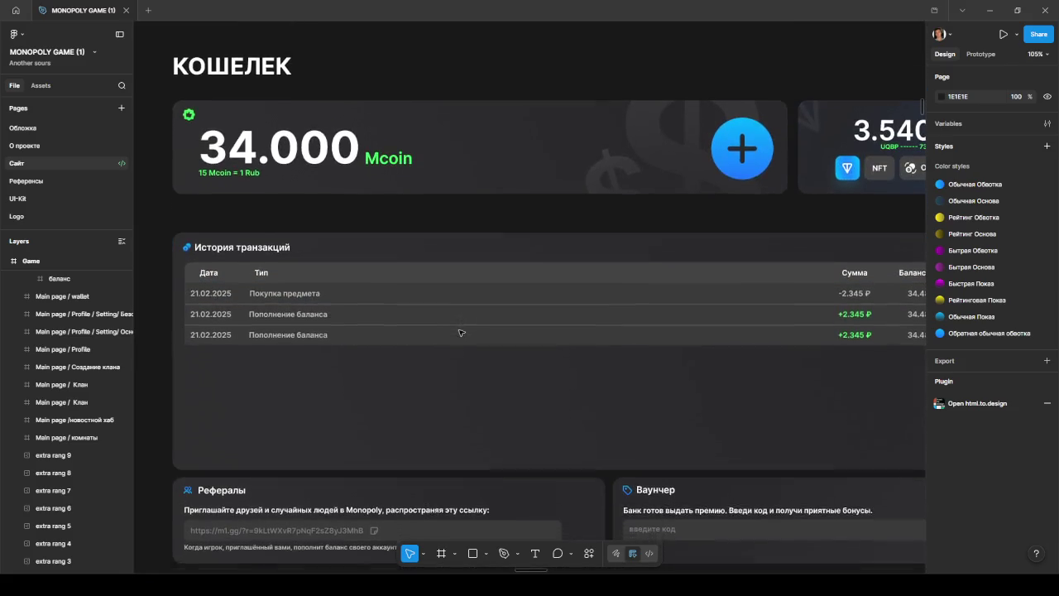
{"action": "scroll", "coordinate": [461, 333], "scroll_direction": "down", "scroll_amount": 1, "text": "ctrl"}
{"action": "scroll", "coordinate": [480, 364], "scroll_direction": "down", "scroll_amount": 1}
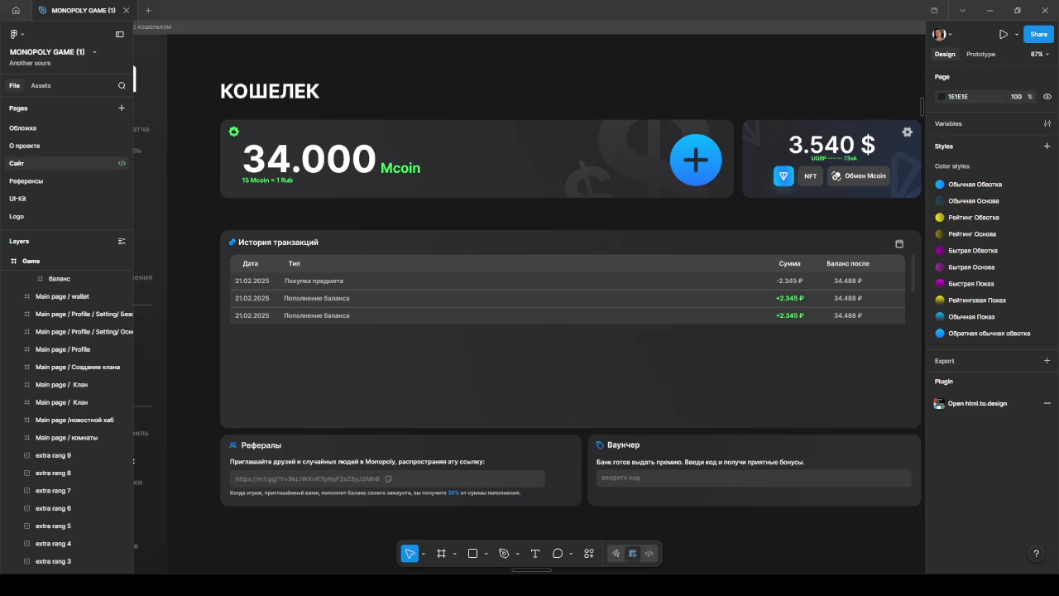
{"action": "key", "text": "alt+Tab"}
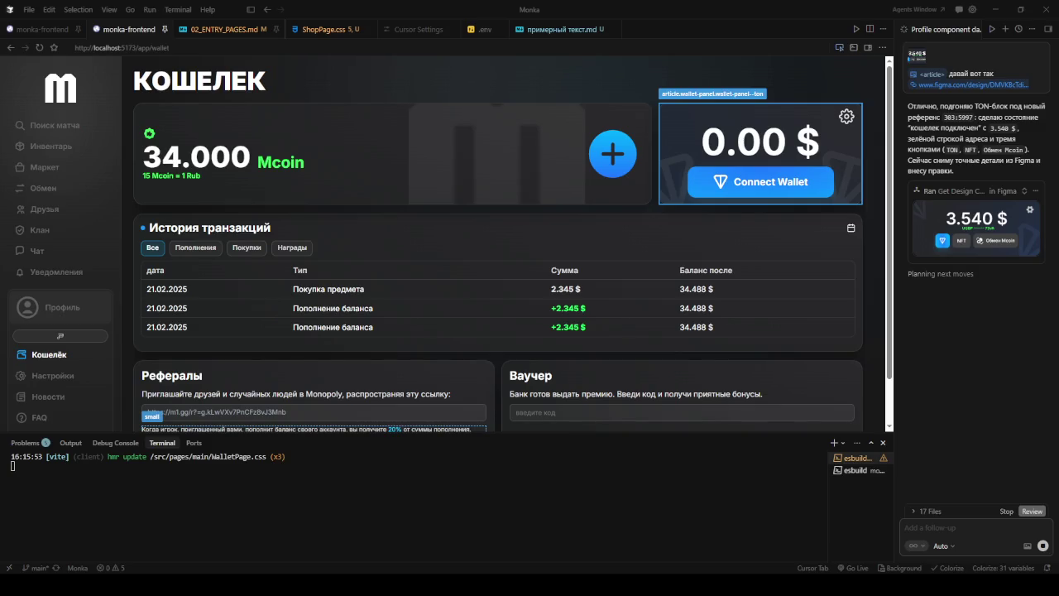
- Check the Все, Пополнения, Покупки and Награды transaction filters on the updated wallet page
{"action": "scroll", "coordinate": [682, 348], "scroll_direction": "down", "scroll_amount": 1}
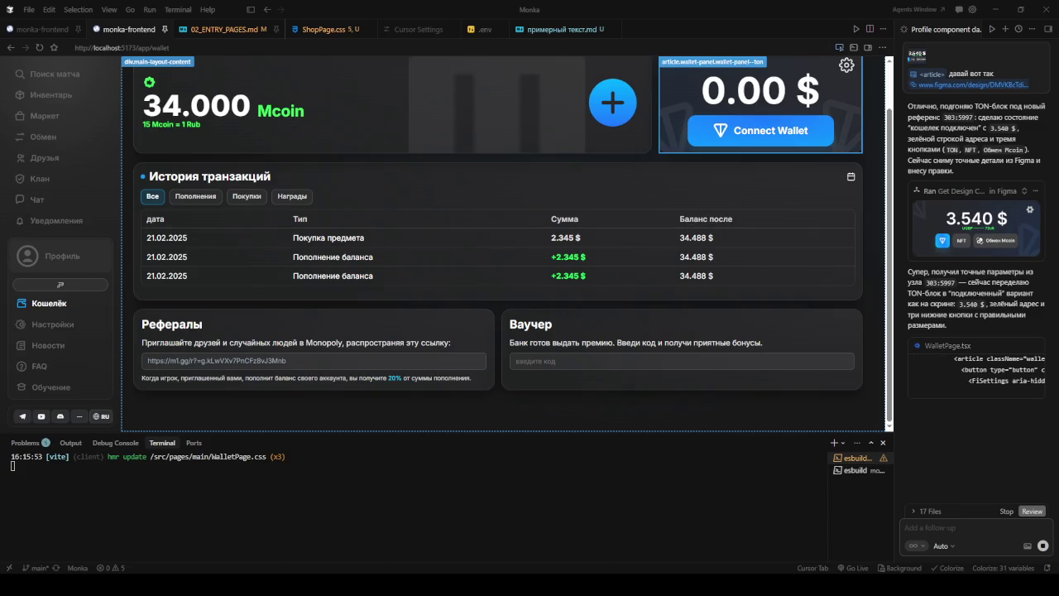
{"action": "key", "text": "Escape"}
{"action": "left_click", "coordinate": [195, 197]}
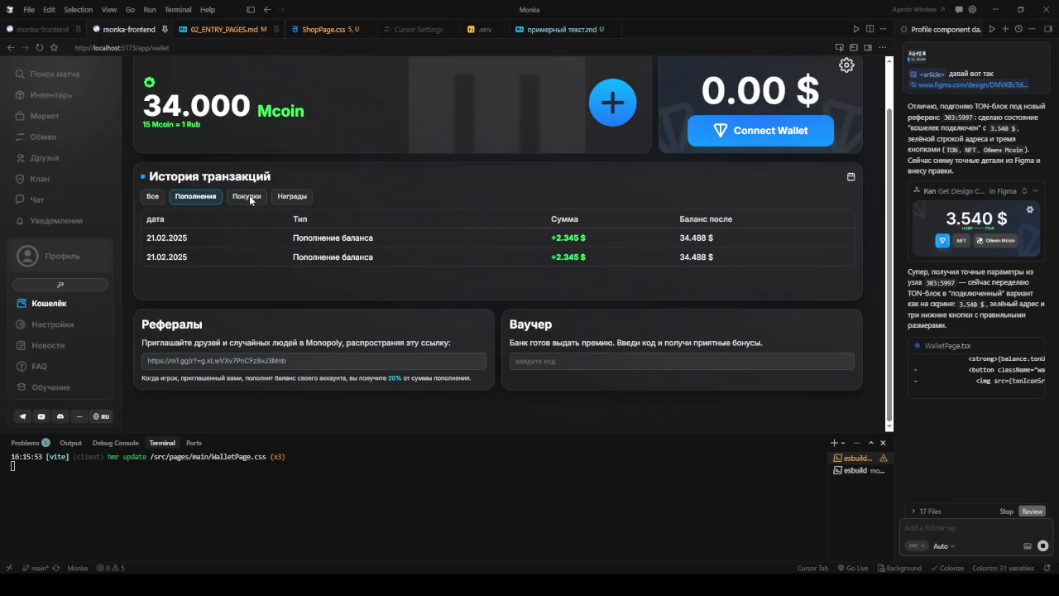
{"action": "left_click", "coordinate": [248, 197]}
{"action": "left_click", "coordinate": [195, 197]}
{"action": "left_click", "coordinate": [249, 196]}
{"action": "left_click", "coordinate": [292, 196]}
{"action": "left_click", "coordinate": [196, 196]}
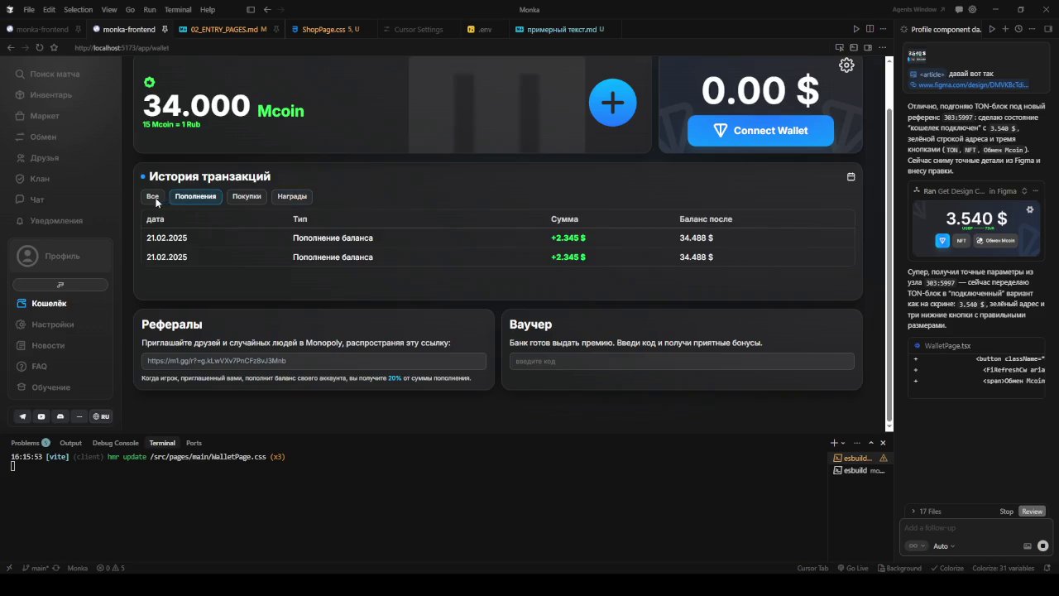
{"action": "left_click", "coordinate": [153, 196]}
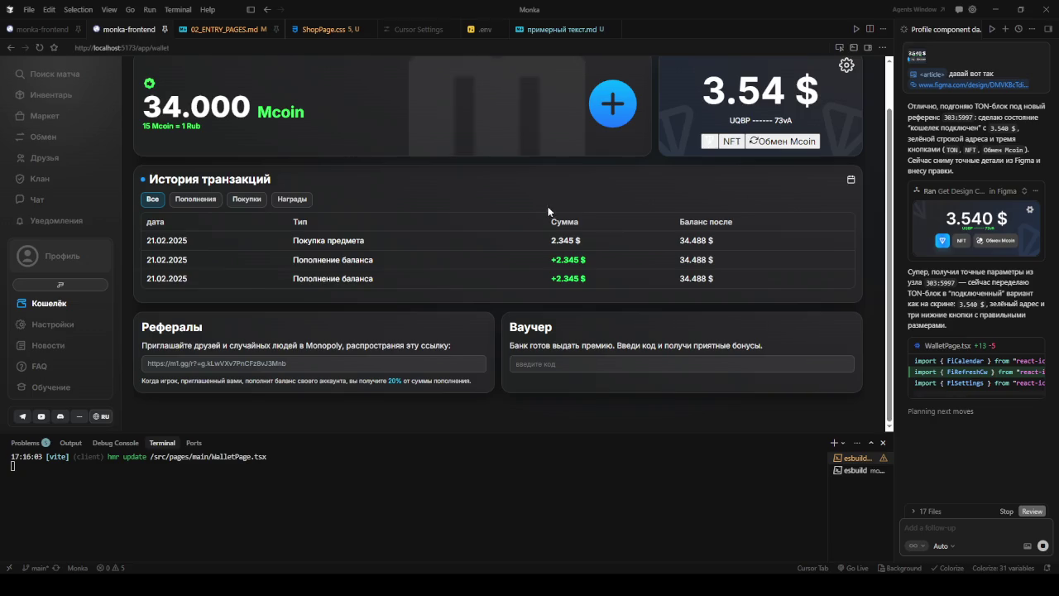
{"action": "scroll", "coordinate": [555, 207], "scroll_direction": "up", "scroll_amount": 2}
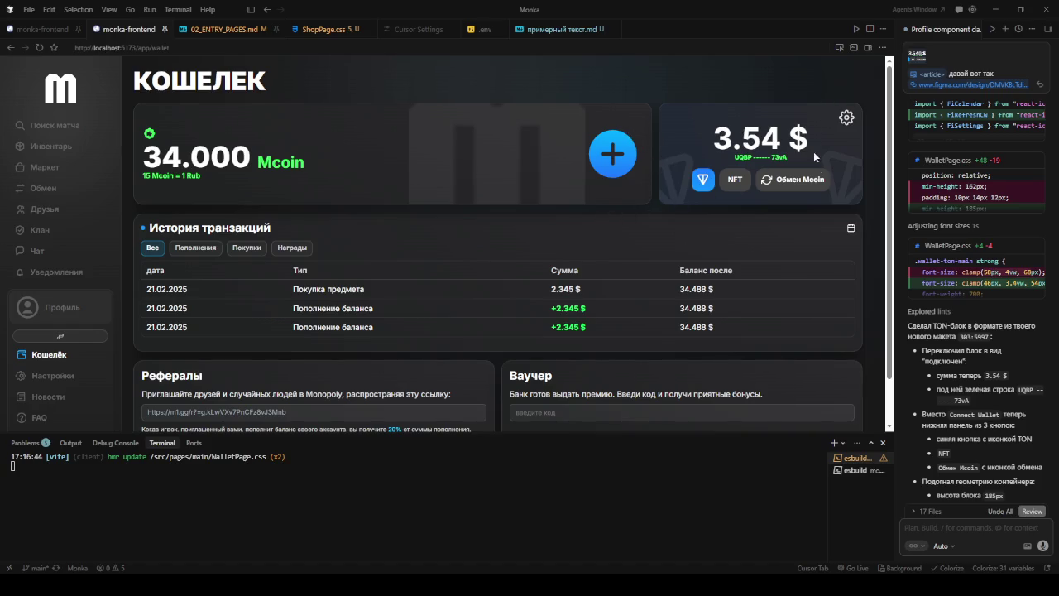
{"action": "left_click", "coordinate": [842, 50]}
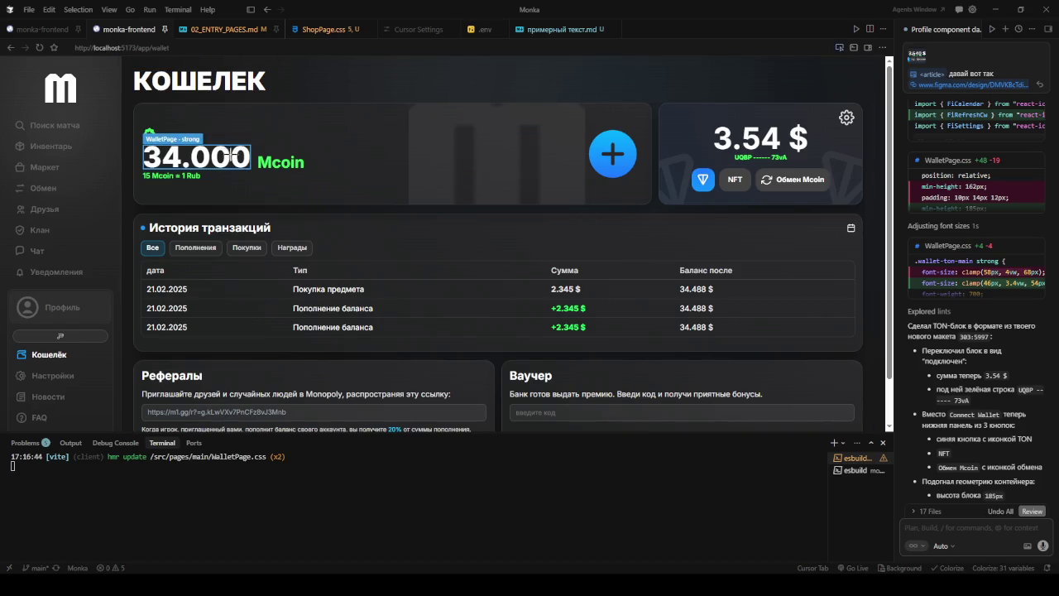
- Attach the 34.000 balance, write 'Давай привяжем реальный баланс мкт сюда и', and attach the rate line
{"action": "left_click", "coordinate": [240, 156]}
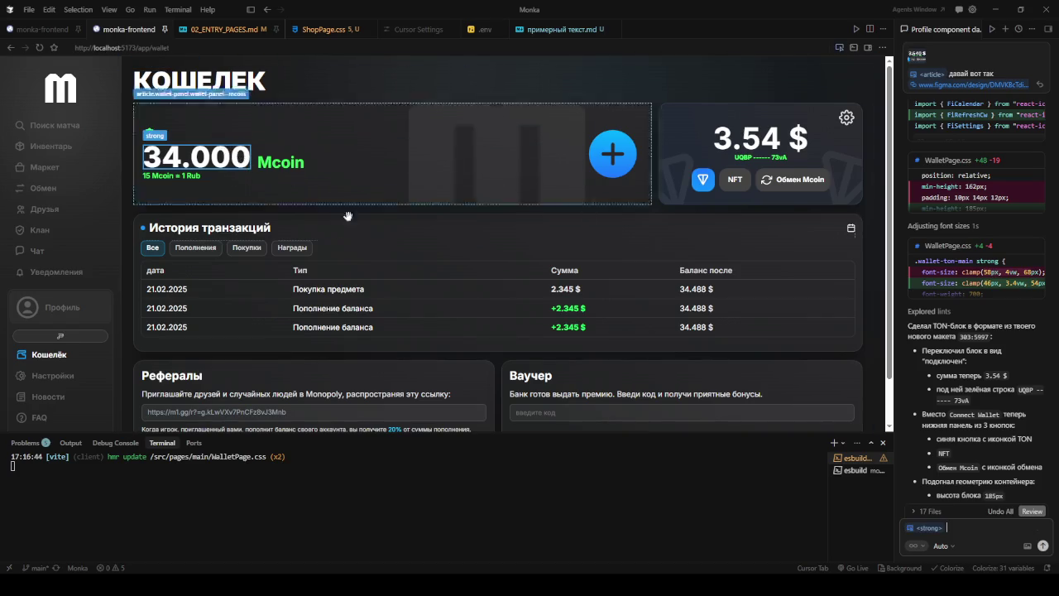
{"action": "type", "text": "ж"}
{"action": "key", "text": "BackSpace"}
{"action": "type", "text": "Давай сделаем "}
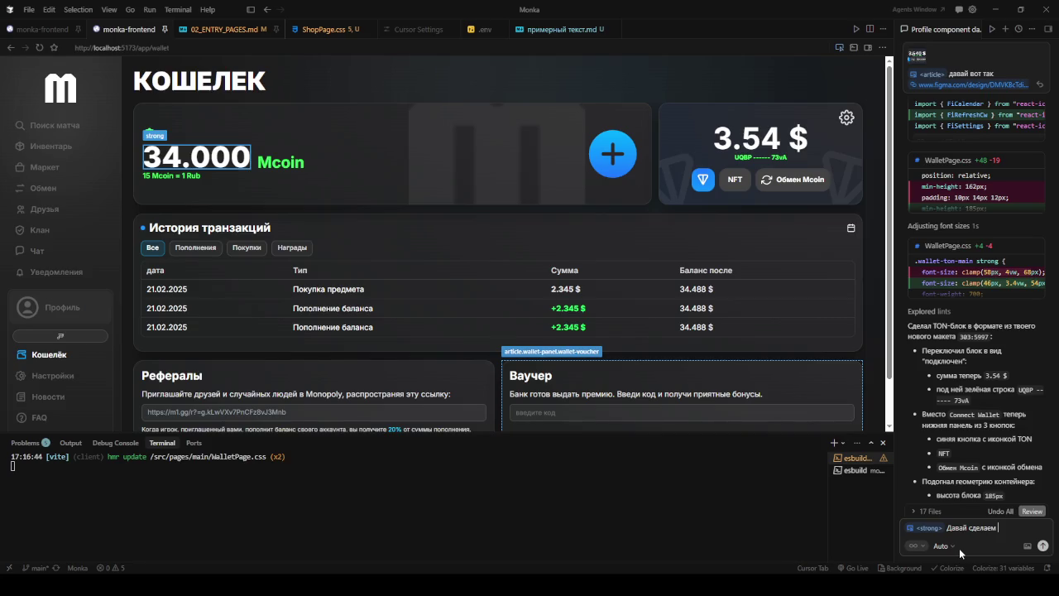
{"action": "key", "text": "BackSpace"}
{"action": "key", "text": "BackSpace"}
{"action": "key", "text": "BackSpace"}
{"action": "key", "text": "BackSpace"}
{"action": "key", "text": "BackSpace"}
{"action": "key", "text": "BackSpace"}
{"action": "key", "text": "BackSpace"}
{"action": "key", "text": "BackSpace"}
{"action": "type", "text": "привяжем реальный баланс мкт сюда"}
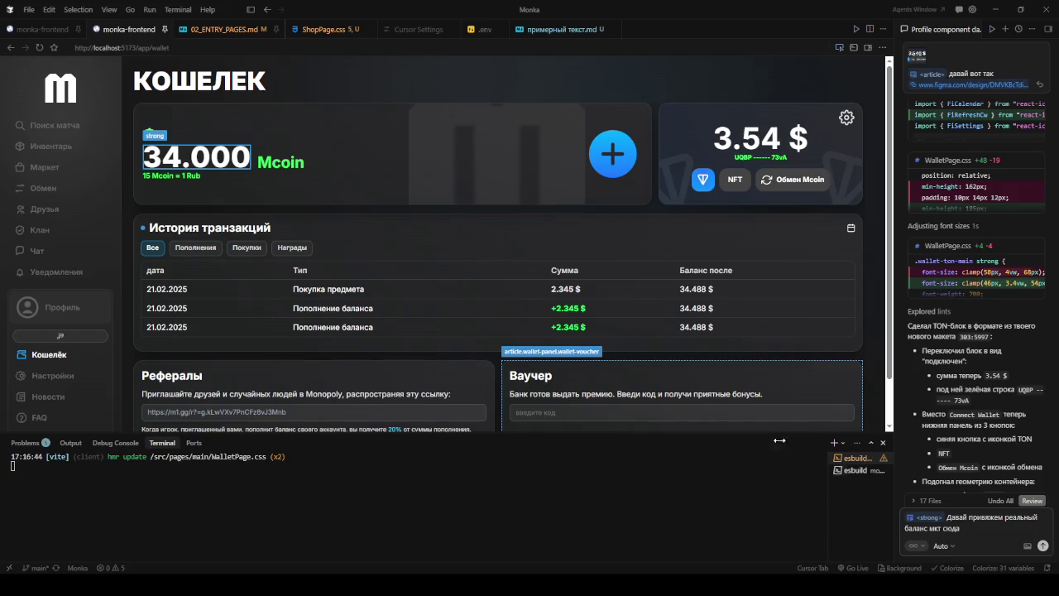
{"action": "type", "text": " и"}
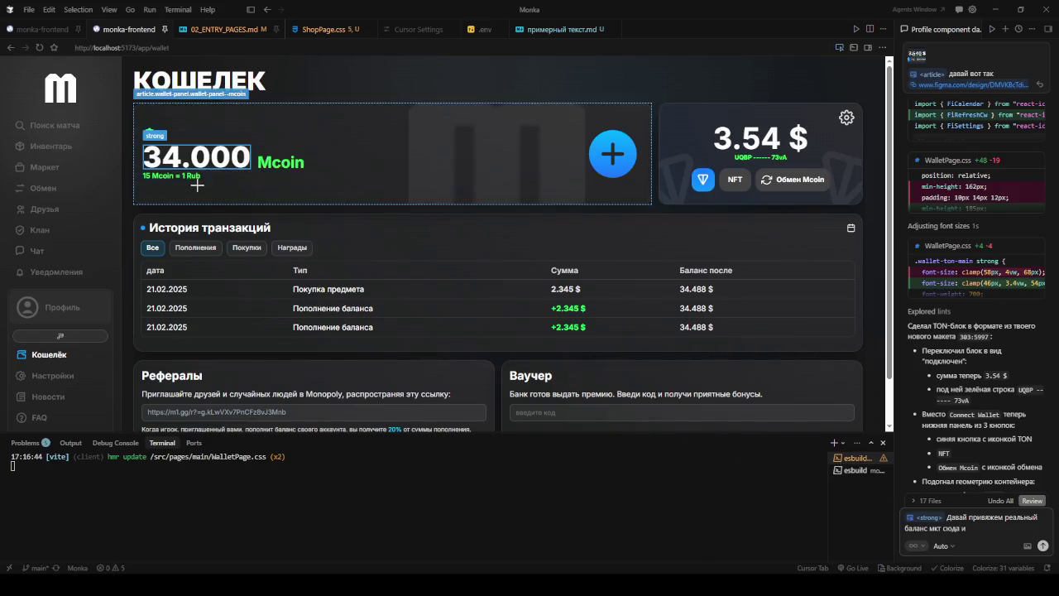
{"action": "left_click", "coordinate": [192, 176]}
- Ask for the rate from the DB ('курс из бд'), in $ rather than rub
{"action": "left_click", "coordinate": [969, 528]}
{"action": "type", "text": "курс"}
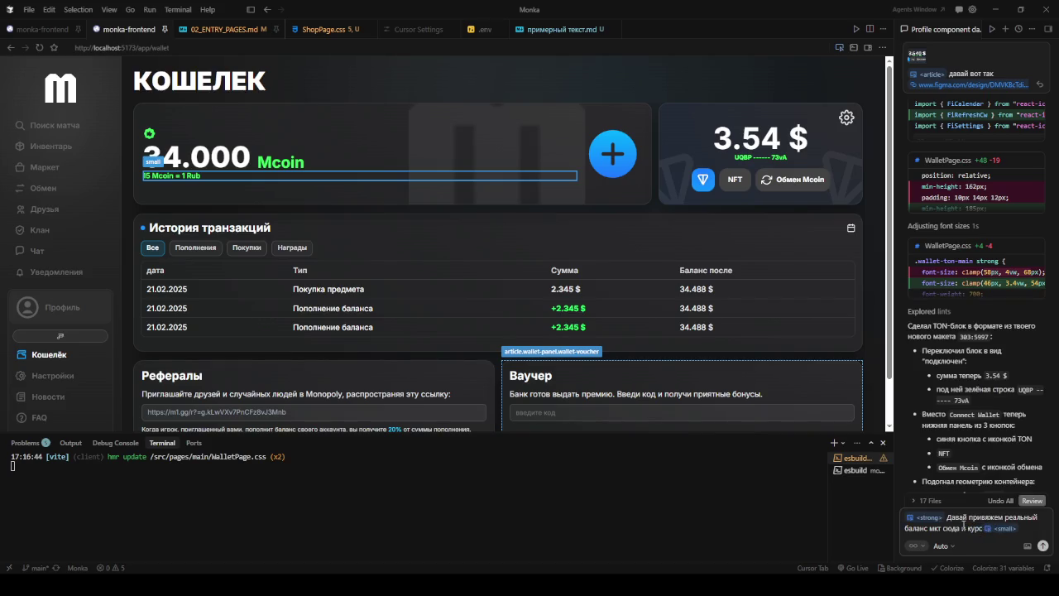
{"action": "type", "text": " из "}
{"action": "type", "text": "б"}
{"action": "type", "text": "д"}
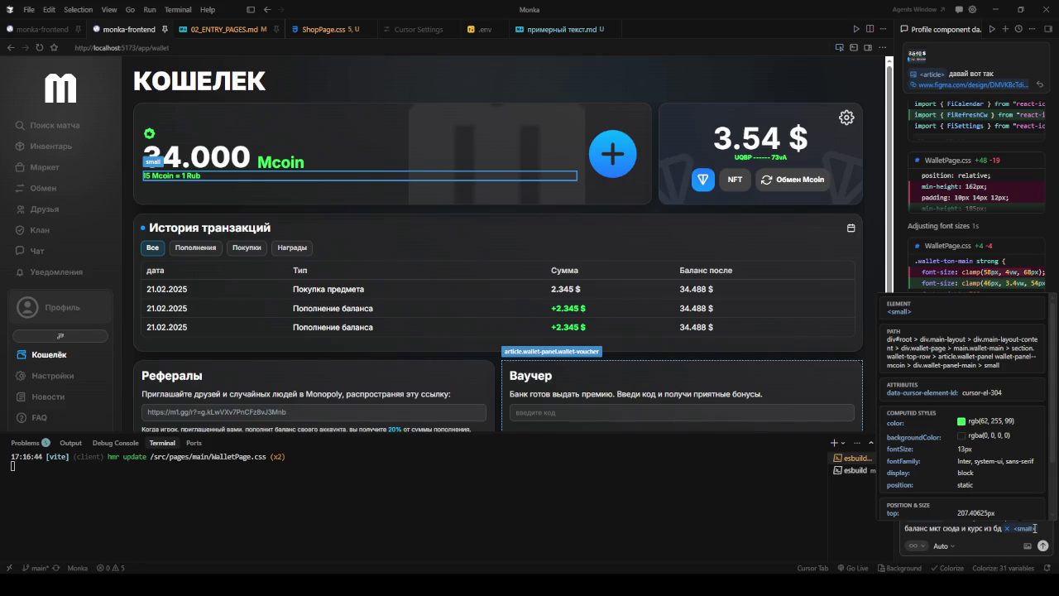
{"action": "type", "text": "."}
{"action": "type", "text": " но не ru"}
{"action": "type", "text": "b"}
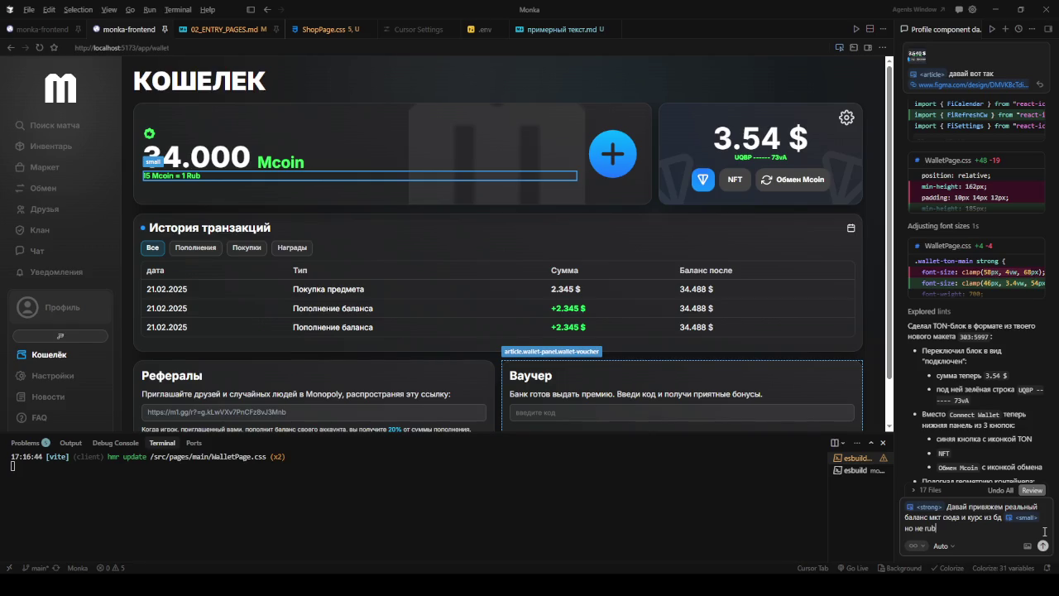
{"action": "type", "text": "a"}
{"action": "key", "text": "BackSpace"}
{"action": "type", "text": "a"}
{"action": "type", "text": "$. в"}
{"action": "type", "text": "админпан"}
- Request a left-sidebar admin-panel tab that lets the rate be adjusted
{"action": "type", "text": "еле нужно б"}
{"action": "type", "text": "оба"}
{"action": "type", "text": "вить вклаж"}
{"action": "type", "text": "ку на"}
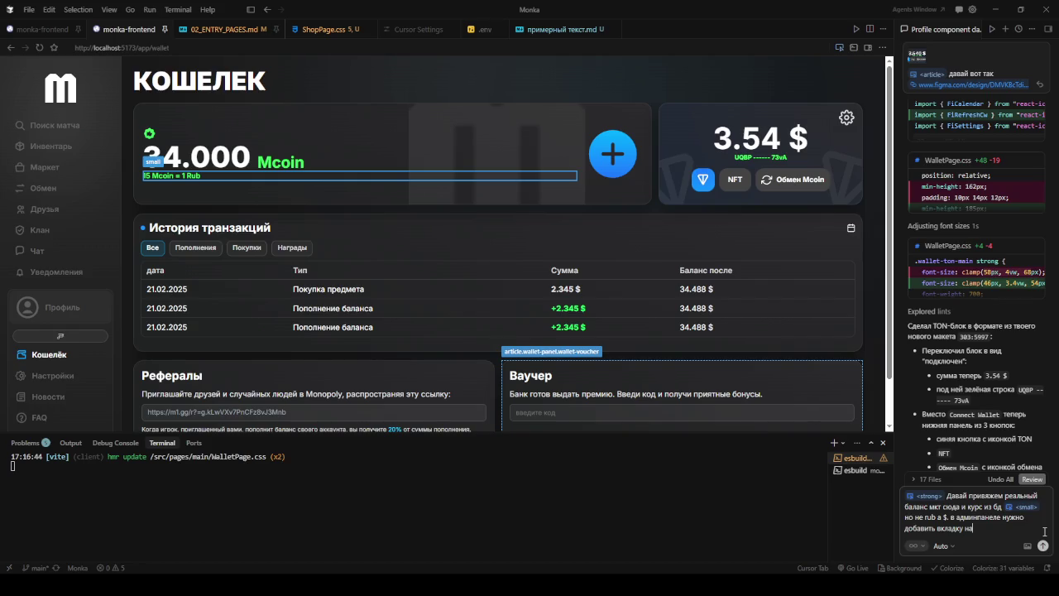
{"action": "type", "text": "лево"}
{"action": "key", "text": "BackSpace"}
{"action": "type", "text": "м сайд"}
{"action": "type", "text": "баре"}
{"action": "type", "text": " которая позволяет менять к"}
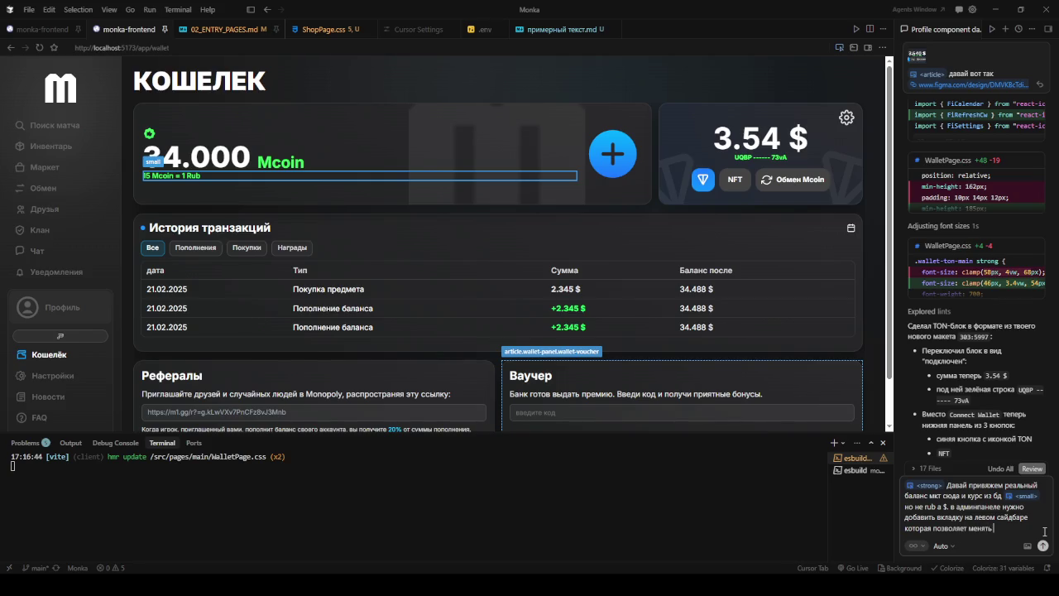
{"action": "type", "text": "ур"}
{"action": "key", "text": "BackSpace"}
{"action": "key", "text": "BackSpace"}
{"action": "key", "text": "BackSpace"}
{"action": "key", "text": "BackSpace"}
{"action": "key", "text": "BackSpace"}
{"action": "key", "text": "BackSpace"}
{"action": "type", "text": "регулировать к"}
{"action": "type", "text": "ур"}
- Ask the Cursor agent for the database MKT balance and dollar rate, plus related admin settings
{"action": "type", "text": "ст"}
{"action": "type", "text": "оимото"}
{"action": "type", "text": "сть"}
{"action": "type", "text": "нутри"}
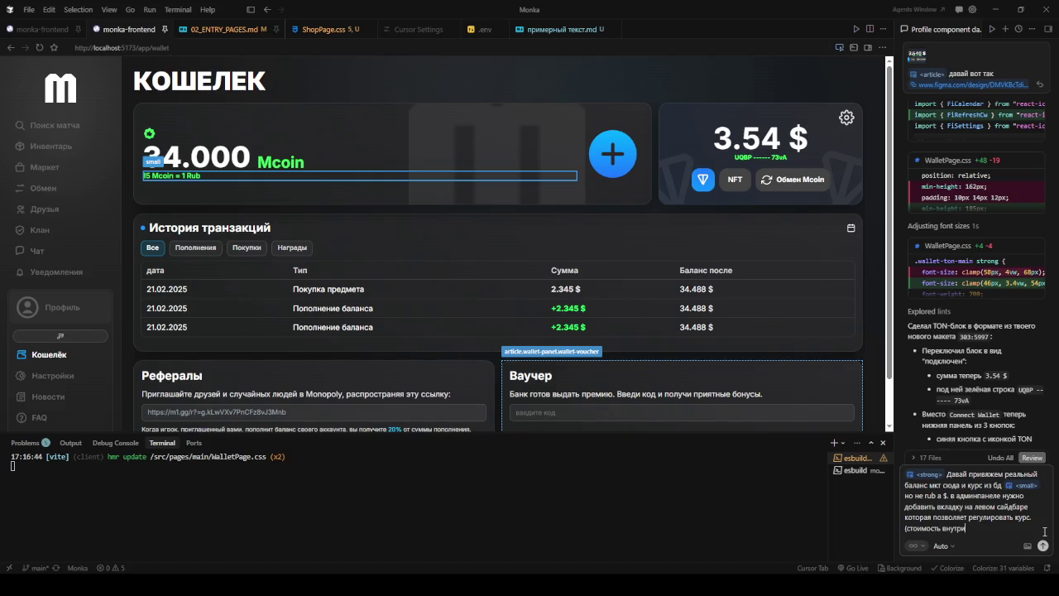
{"action": "type", "text": "гровой "}
{"action": "type", "text": "люч"}
{"action": "key", "text": "BackSpace"}
{"action": "key", "text": "BackSpace"}
{"action": "type", "text": "ты"}
{"action": "type", "text": "  посмотри подумай что ещ"}
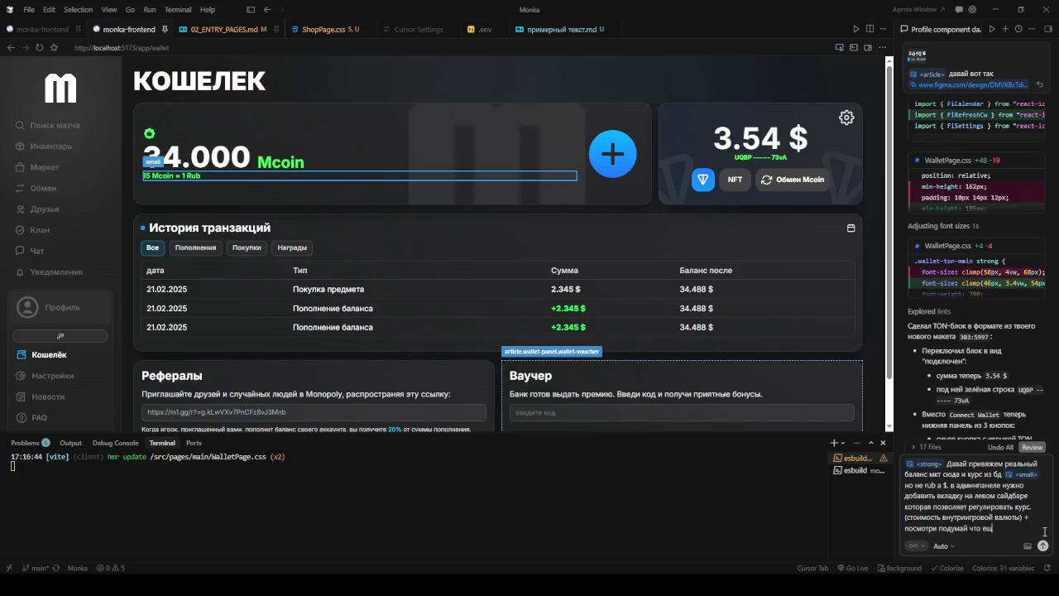
{"action": "type", "text": "ам должн"}
{"action": "type", "text": "о быть в настрой"}
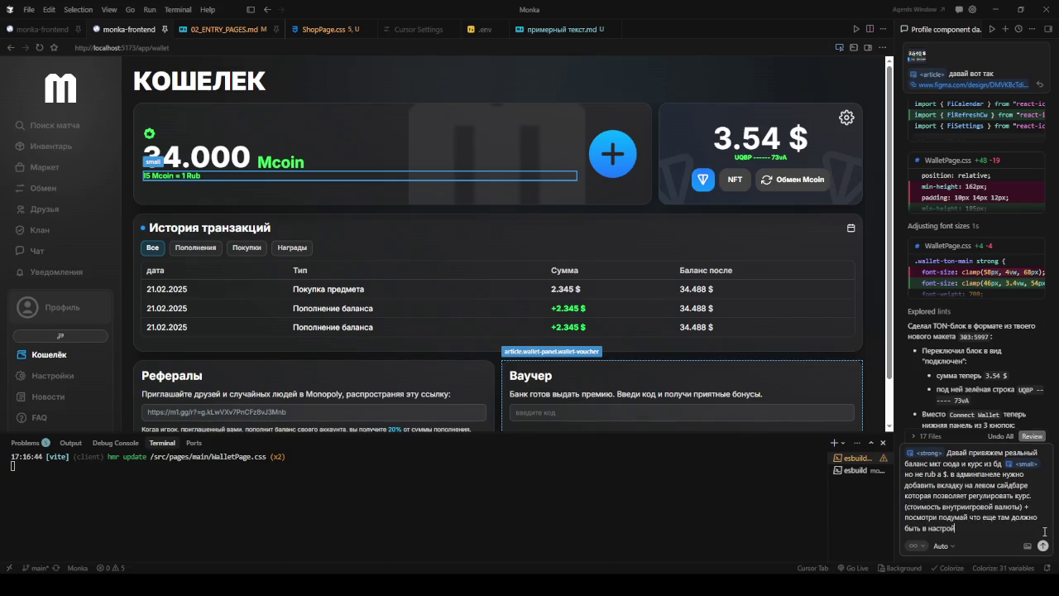
{"action": "type", "text": "ках с з"}
{"action": "type", "text": "м"}
{"action": "key", "text": "BackSpace"}
{"action": "key", "text": "BackSpace"}
{"action": "type", "text": "связа"}
{"action": "type", "text": "нно"}
{"action": "key", "text": "Return"}
- Turn off element outlines on the wallet preview, return to its top, and go to Figma
{"action": "scroll", "coordinate": [463, 172], "scroll_direction": "down", "scroll_amount": 2}
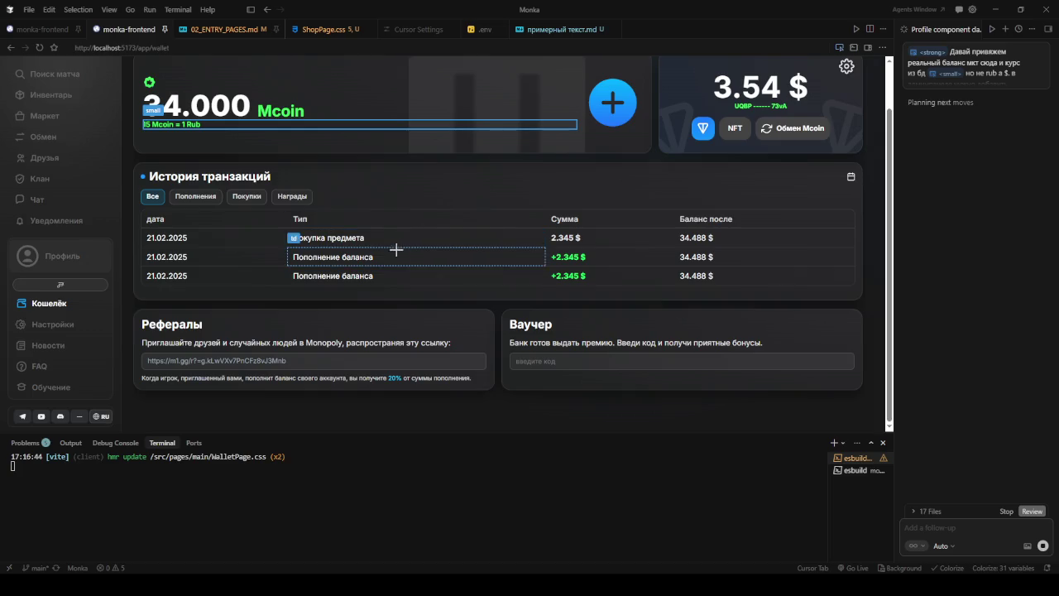
{"action": "left_click", "coordinate": [841, 48]}
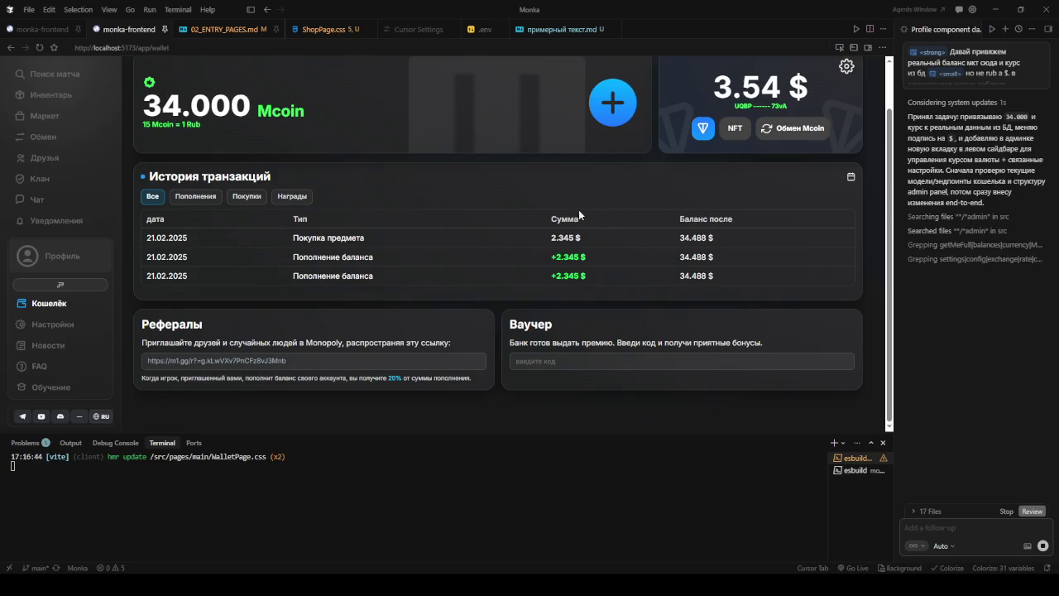
{"action": "scroll", "coordinate": [594, 221], "scroll_direction": "up", "scroll_amount": 2}
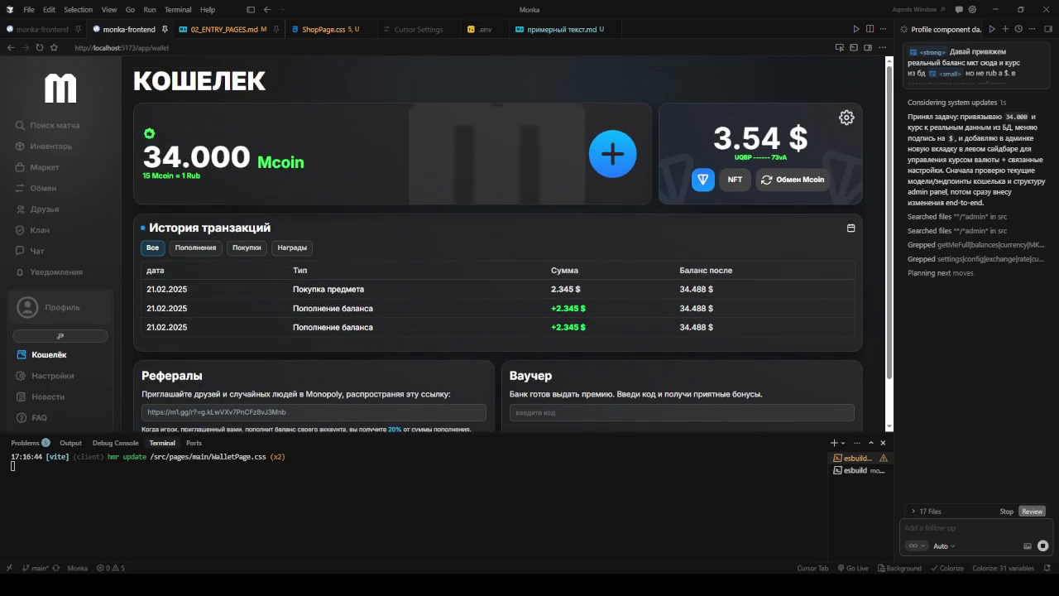
{"action": "key", "text": "alt+Tab"}
{"action": "scroll", "coordinate": [519, 231], "scroll_direction": "down", "scroll_amount": 3}
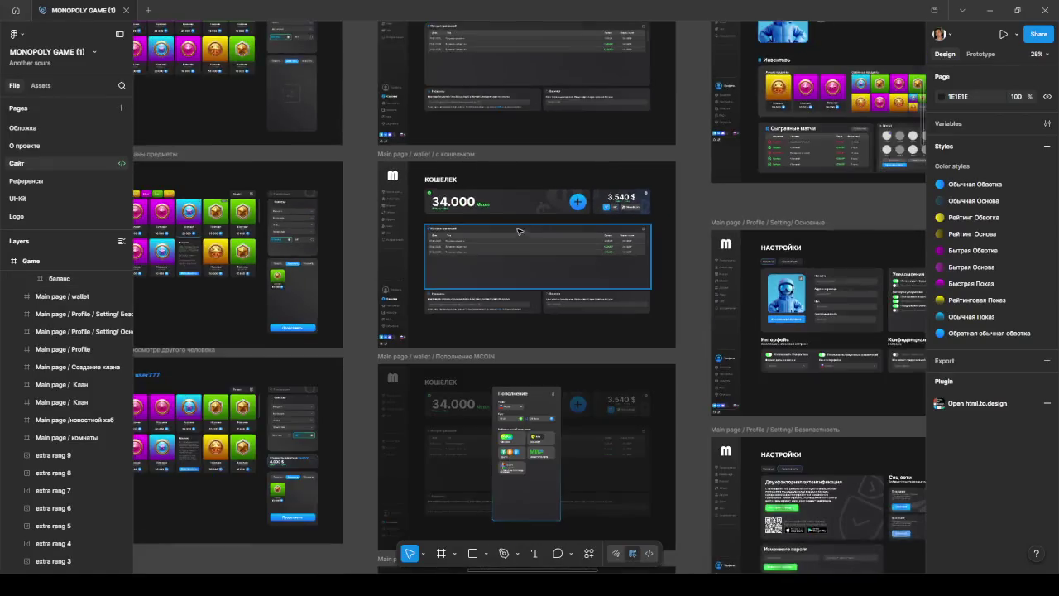
- Select the purple perfume tile, Rectangle 756, and open its custom gradient fill
{"action": "scroll", "coordinate": [520, 230], "scroll_direction": "down", "scroll_amount": 3}
{"action": "scroll", "coordinate": [385, 366], "scroll_direction": "down", "scroll_amount": 3}
{"action": "scroll", "coordinate": [380, 350], "scroll_direction": "down", "scroll_amount": 2}
{"action": "scroll", "coordinate": [374, 355], "scroll_direction": "down", "scroll_amount": 2}
{"action": "scroll", "coordinate": [610, 189], "scroll_direction": "down", "scroll_amount": 5}
{"action": "scroll", "coordinate": [648, 272], "scroll_direction": "down", "scroll_amount": 3}
{"action": "scroll", "coordinate": [490, 299], "scroll_direction": "up", "scroll_amount": 3}
{"action": "scroll", "coordinate": [520, 281], "scroll_direction": "up", "scroll_amount": 5}
{"action": "scroll", "coordinate": [562, 222], "scroll_direction": "up", "scroll_amount": 1}
{"action": "scroll", "coordinate": [520, 237], "scroll_direction": "up", "scroll_amount": 3}
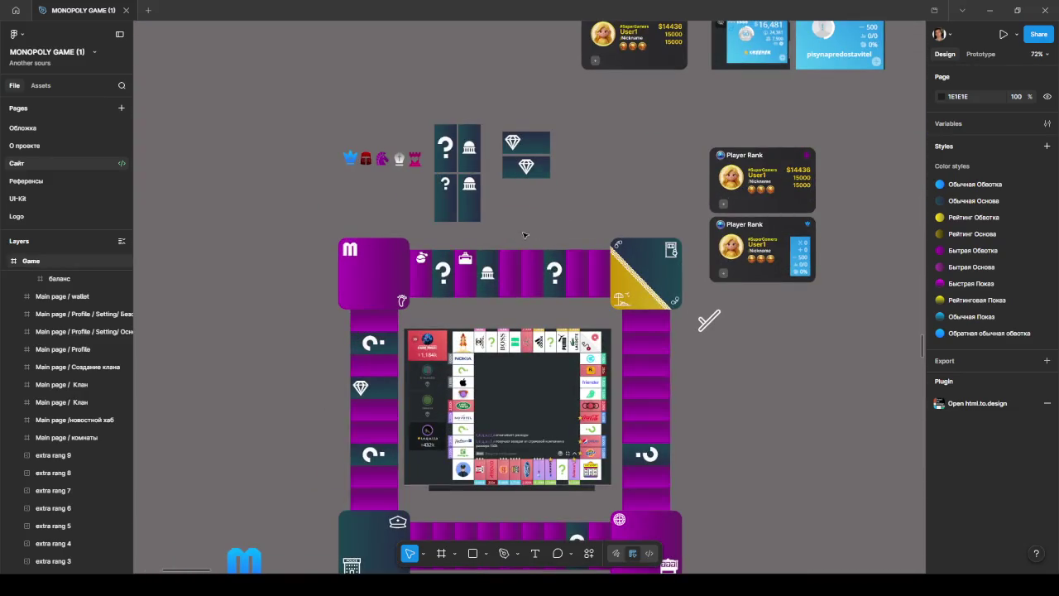
{"action": "scroll", "coordinate": [524, 236], "scroll_direction": "up", "scroll_amount": 2}
{"action": "scroll", "coordinate": [571, 166], "scroll_direction": "down", "scroll_amount": 3}
{"action": "scroll", "coordinate": [585, 151], "scroll_direction": "down", "scroll_amount": 2}
{"action": "scroll", "coordinate": [585, 152], "scroll_direction": "down", "scroll_amount": 1}
{"action": "scroll", "coordinate": [585, 151], "scroll_direction": "up", "scroll_amount": 1}
{"action": "scroll", "coordinate": [621, 165], "scroll_direction": "up", "scroll_amount": 4}
{"action": "scroll", "coordinate": [655, 175], "scroll_direction": "up", "scroll_amount": 2}
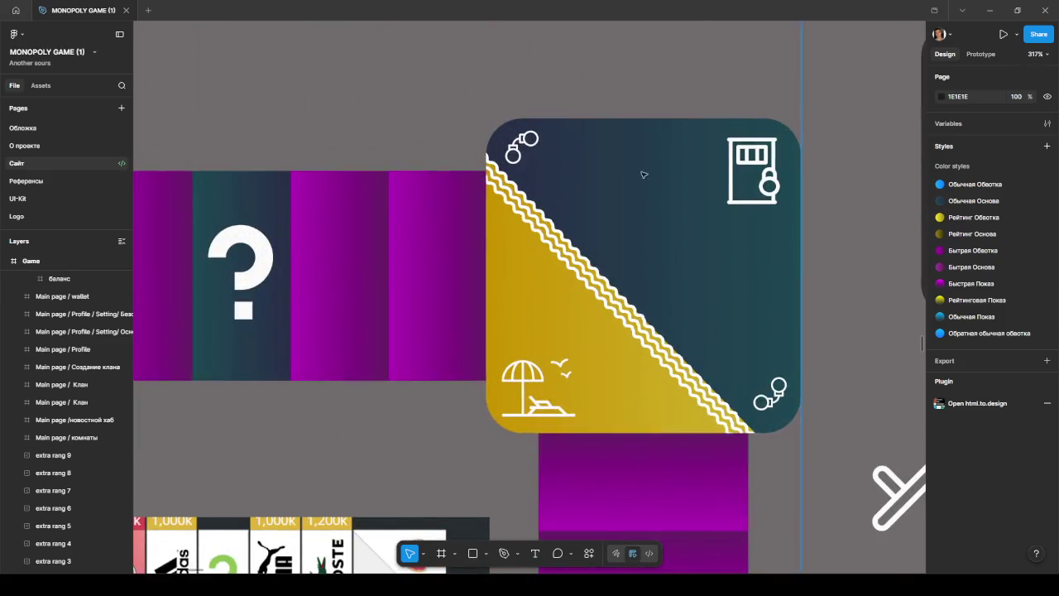
{"action": "scroll", "coordinate": [417, 127], "scroll_direction": "down", "scroll_amount": 3}
{"action": "scroll", "coordinate": [631, 144], "scroll_direction": "left", "scroll_amount": 3}
{"action": "scroll", "coordinate": [693, 188], "scroll_direction": "up", "scroll_amount": 2}
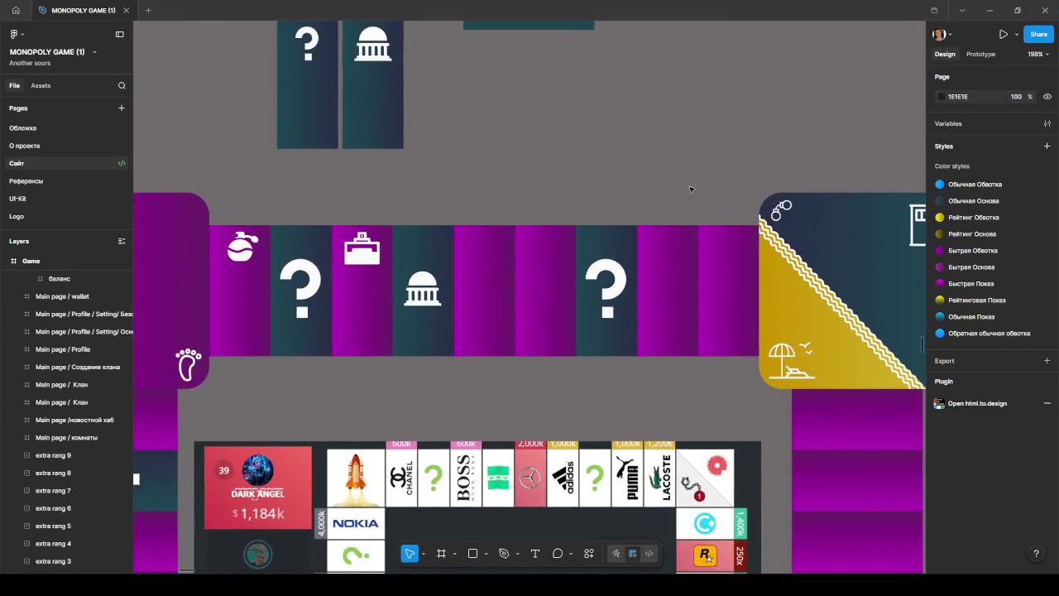
{"action": "left_click", "coordinate": [257, 294]}
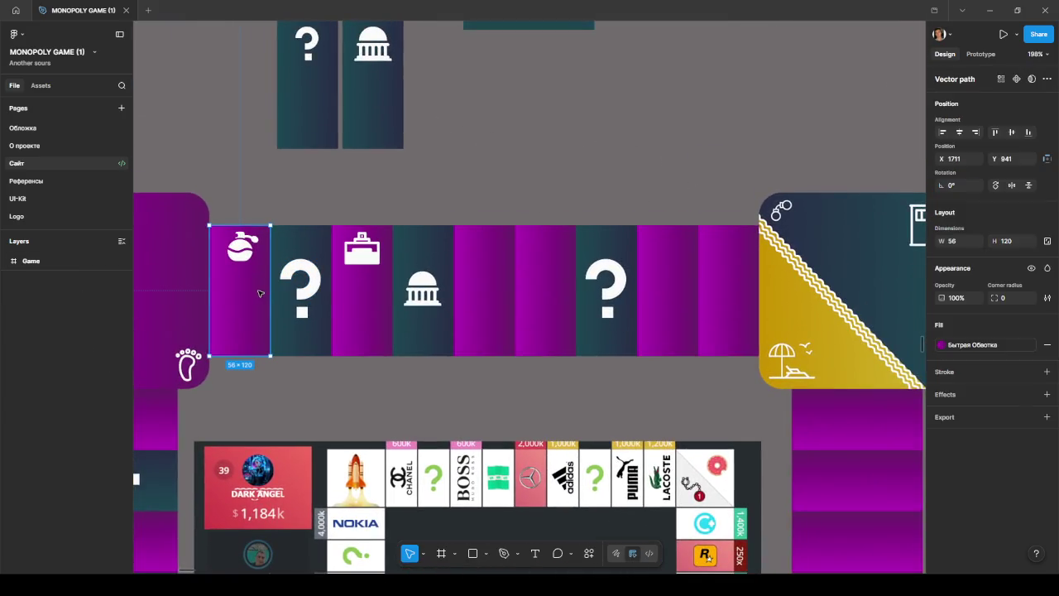
{"action": "left_click", "coordinate": [941, 345]}
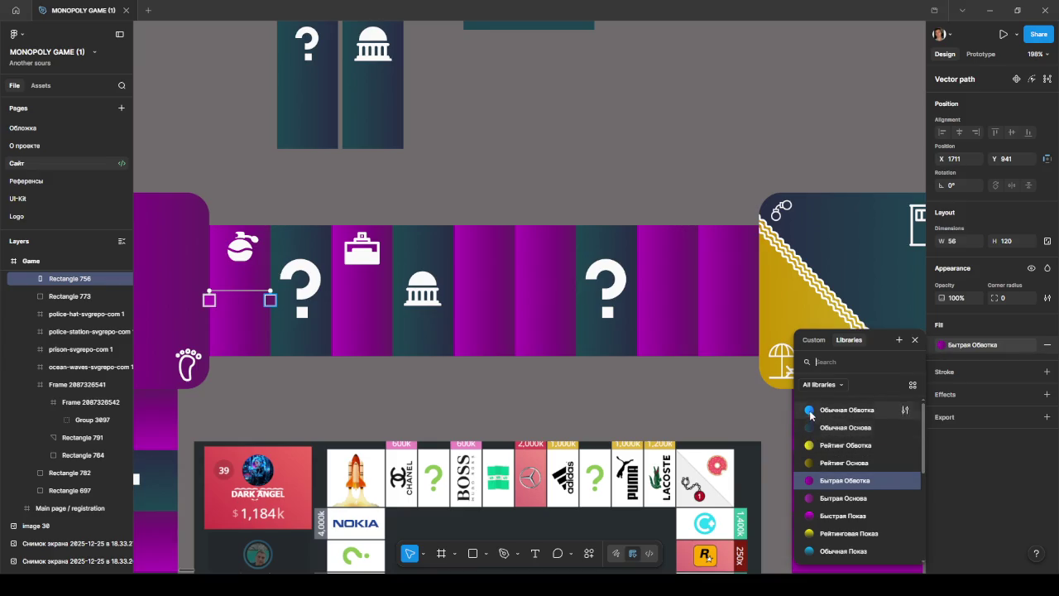
{"action": "left_click", "coordinate": [815, 340]}
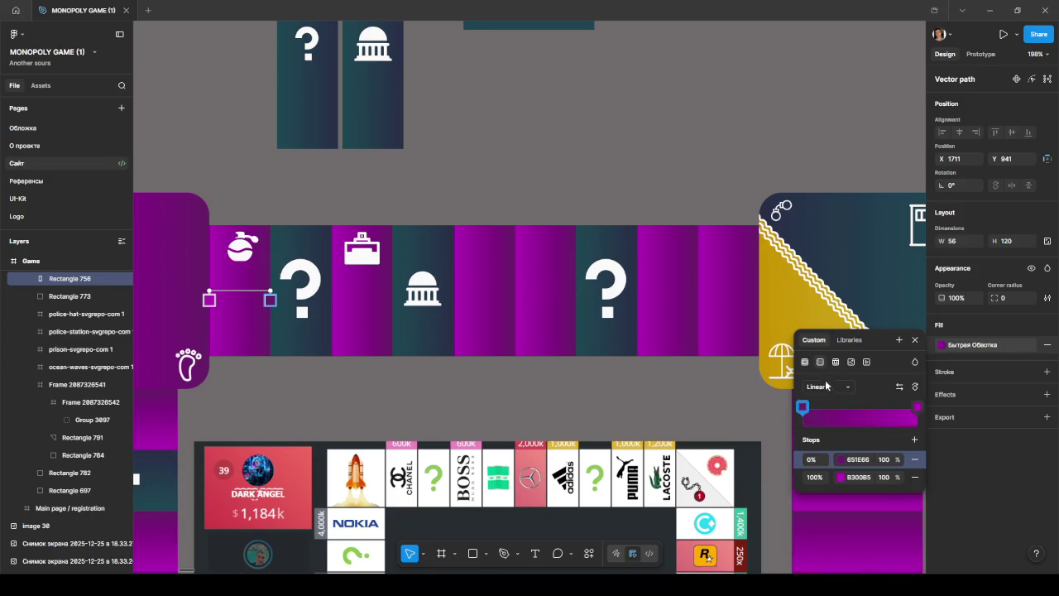
- Try a lighter purple on the 0% gradient stop, then discard the change
{"action": "left_click", "coordinate": [842, 460]}
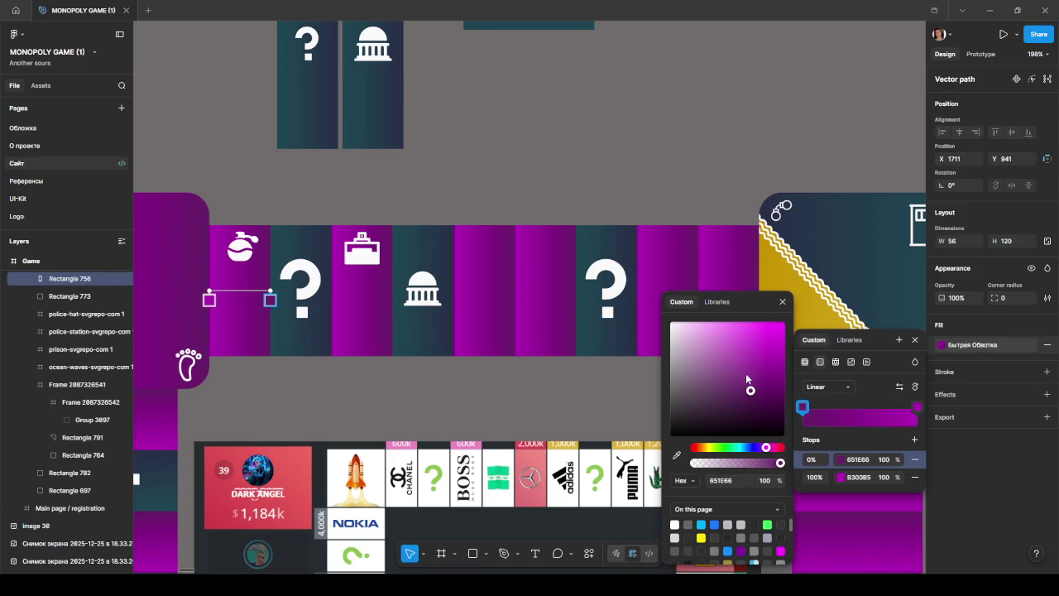
{"action": "left_click_drag", "start_coordinate": [752, 391], "coordinate": [753, 367]}
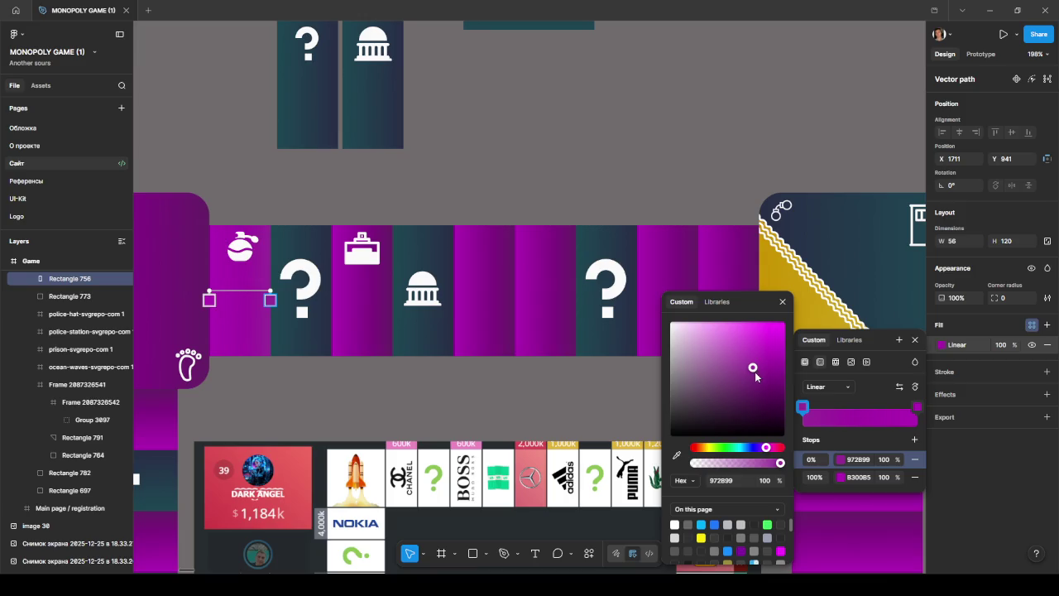
{"action": "left_click", "coordinate": [783, 301]}
{"action": "scroll", "coordinate": [239, 288], "scroll_direction": "up", "scroll_amount": 3}
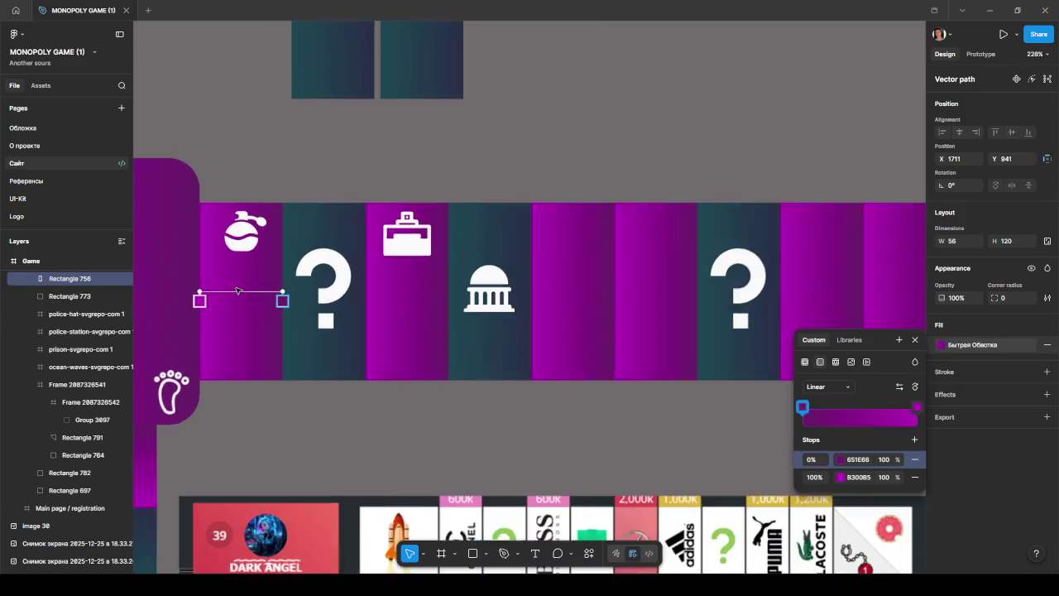
- Close the gradient popup and bring the perfume and briefcase tiles into view
{"action": "scroll", "coordinate": [239, 289], "scroll_direction": "up", "scroll_amount": 3}
{"action": "key", "text": "Escape"}
{"action": "scroll", "coordinate": [280, 468], "scroll_direction": "left", "scroll_amount": 1}
{"action": "scroll", "coordinate": [337, 466], "scroll_direction": "left", "scroll_amount": 4}
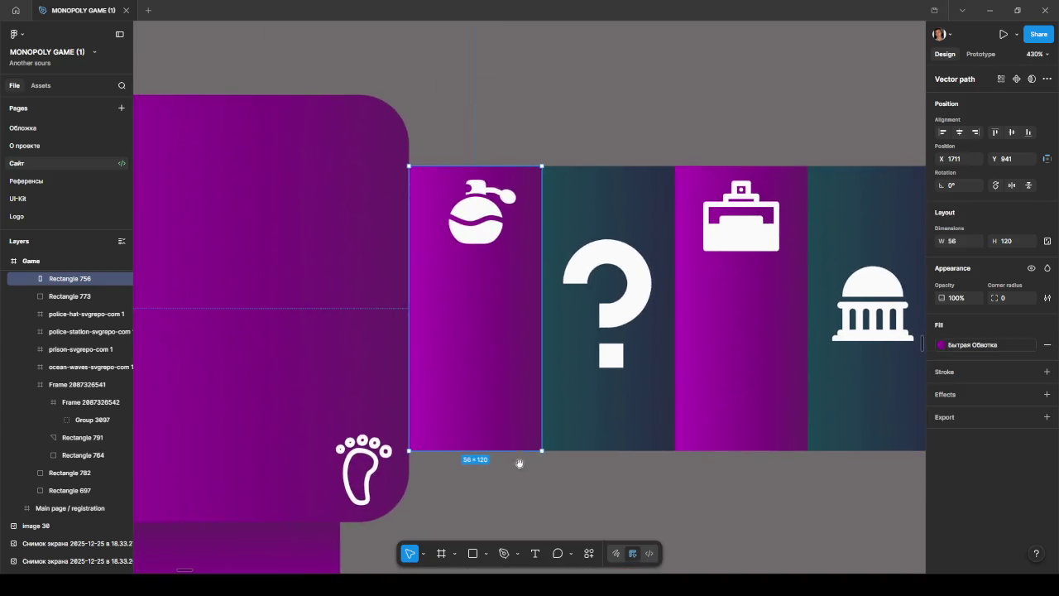
{"action": "scroll", "coordinate": [477, 225], "scroll_direction": "up", "scroll_amount": 3}
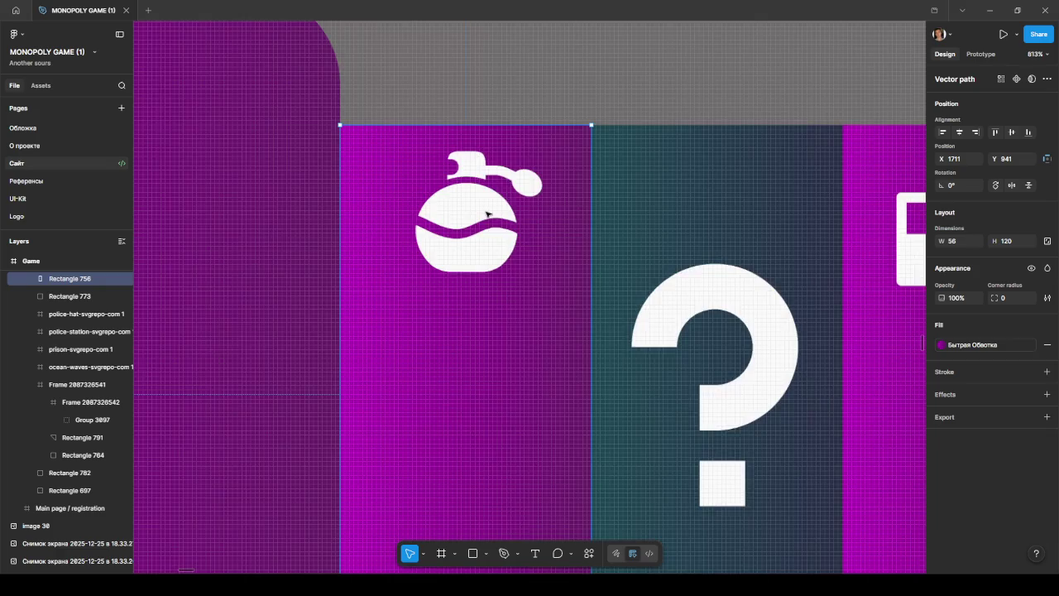
{"action": "scroll", "coordinate": [489, 212], "scroll_direction": "up", "scroll_amount": 3}
{"action": "scroll", "coordinate": [486, 210], "scroll_direction": "down", "scroll_amount": 2}
{"action": "scroll", "coordinate": [538, 232], "scroll_direction": "down", "scroll_amount": 2}
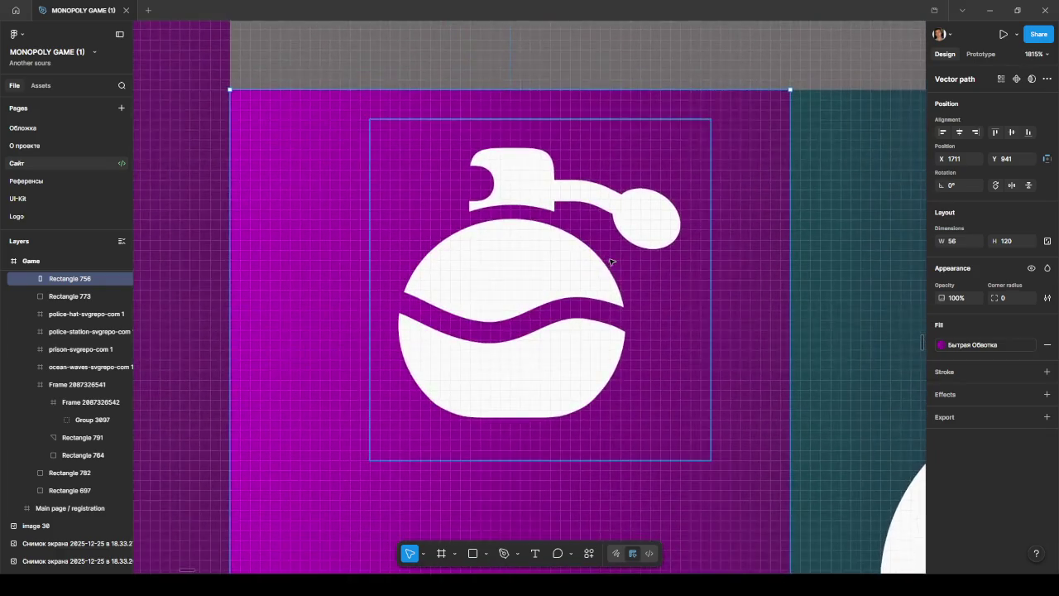
{"action": "scroll", "coordinate": [646, 331], "scroll_direction": "down", "scroll_amount": 5}
{"action": "left_click", "coordinate": [769, 463]}
{"action": "left_click_drag", "start_coordinate": [768, 463], "coordinate": [413, 449]}
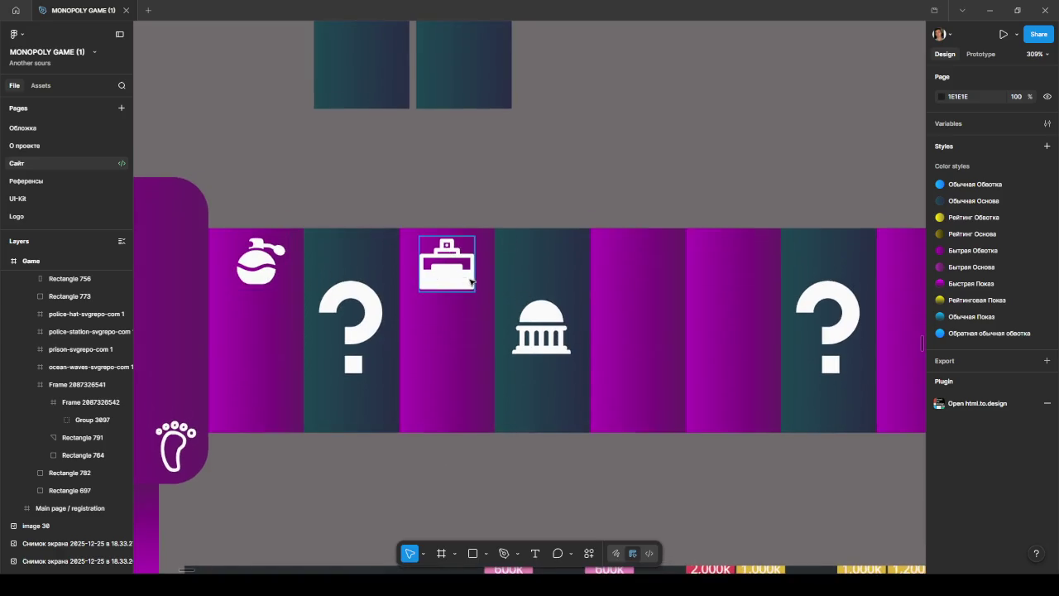
{"action": "scroll", "coordinate": [377, 267], "scroll_direction": "up", "scroll_amount": 1}
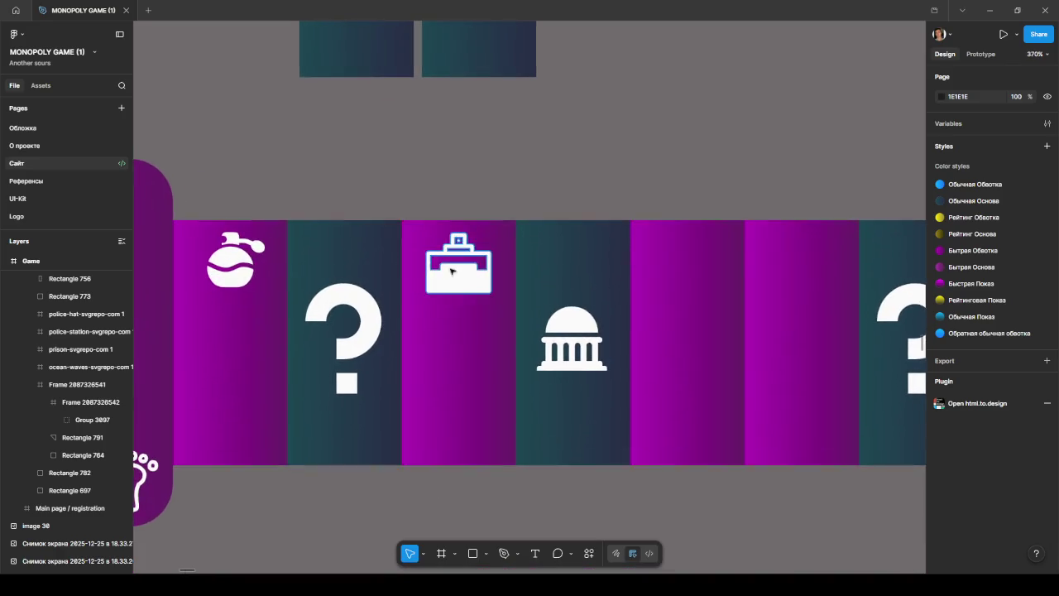
- Expand the perfume-svgrepo-com 1 frame and select its three Vector layers
{"action": "left_click", "coordinate": [238, 242]}
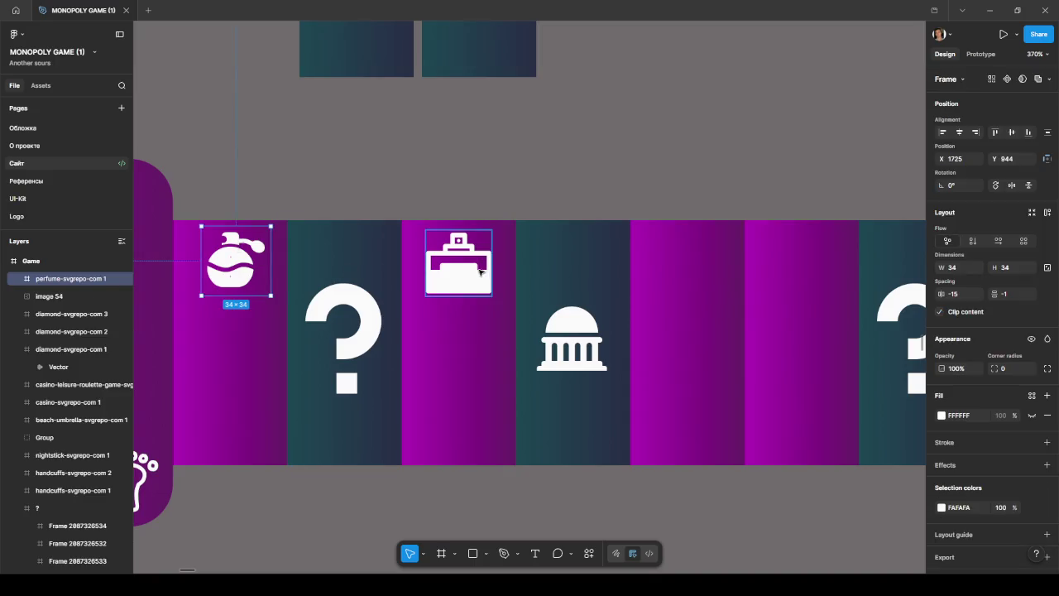
{"action": "left_click", "coordinate": [478, 271]}
{"action": "left_click", "coordinate": [248, 263]}
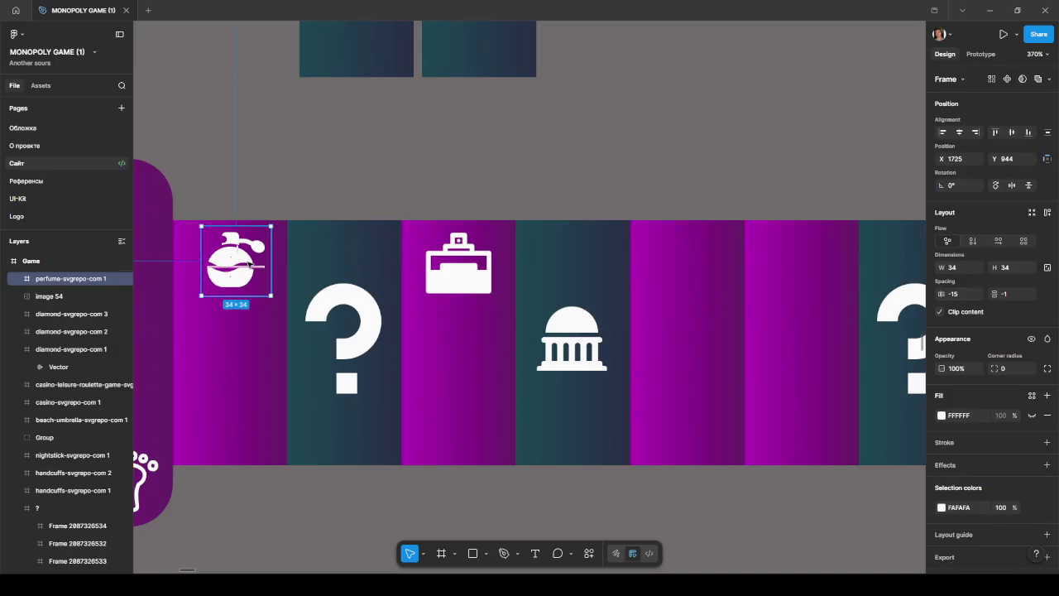
{"action": "left_click", "coordinate": [17, 283]}
{"action": "left_click", "coordinate": [57, 297]}
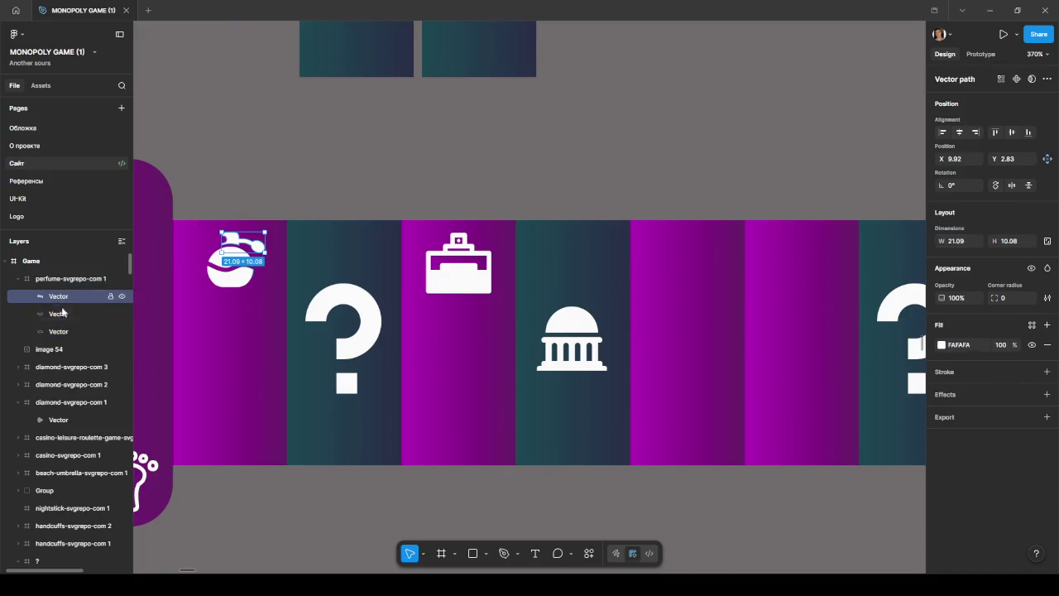
{"action": "left_click", "coordinate": [64, 314], "text": "shift"}
{"action": "left_click", "coordinate": [65, 331]}
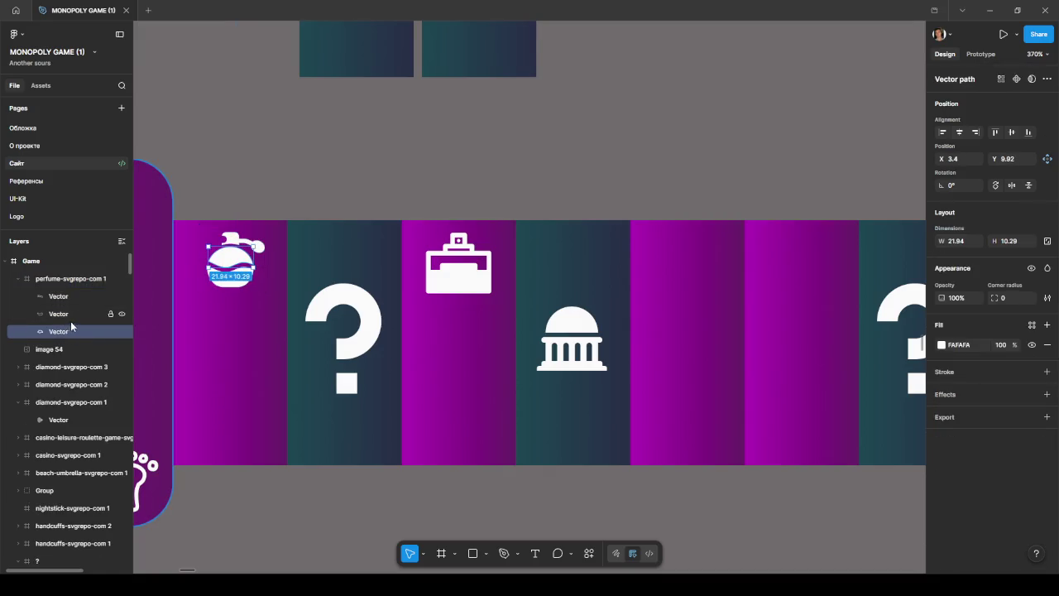
{"action": "left_click", "coordinate": [60, 298]}
{"action": "left_click", "coordinate": [65, 331], "text": "shift"}
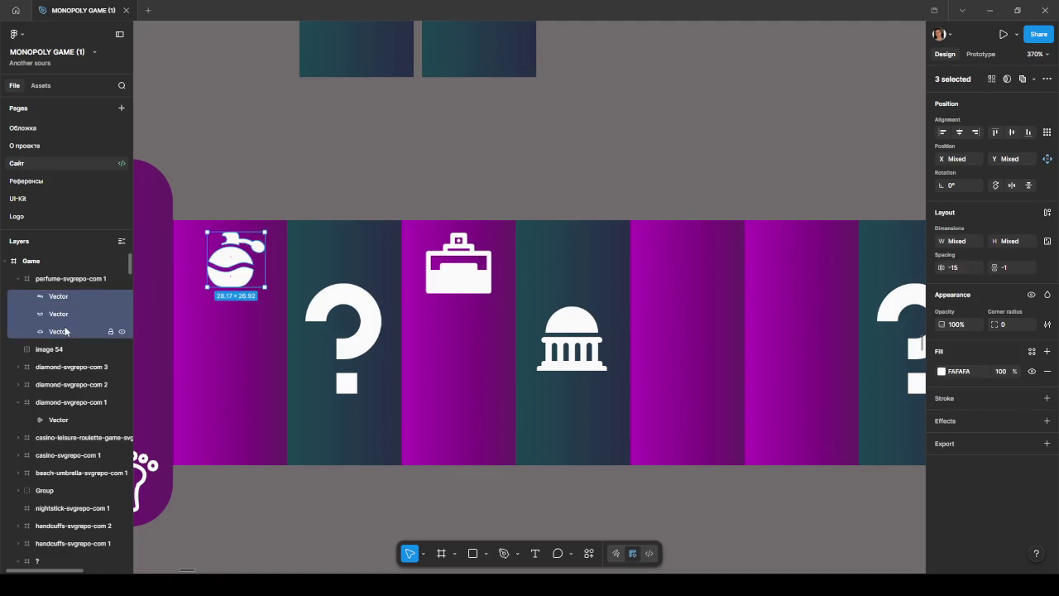
- Group the vectors as Group 3100, delete the empty frame, and nudge the group lower
{"action": "key", "text": "ctrl+g"}
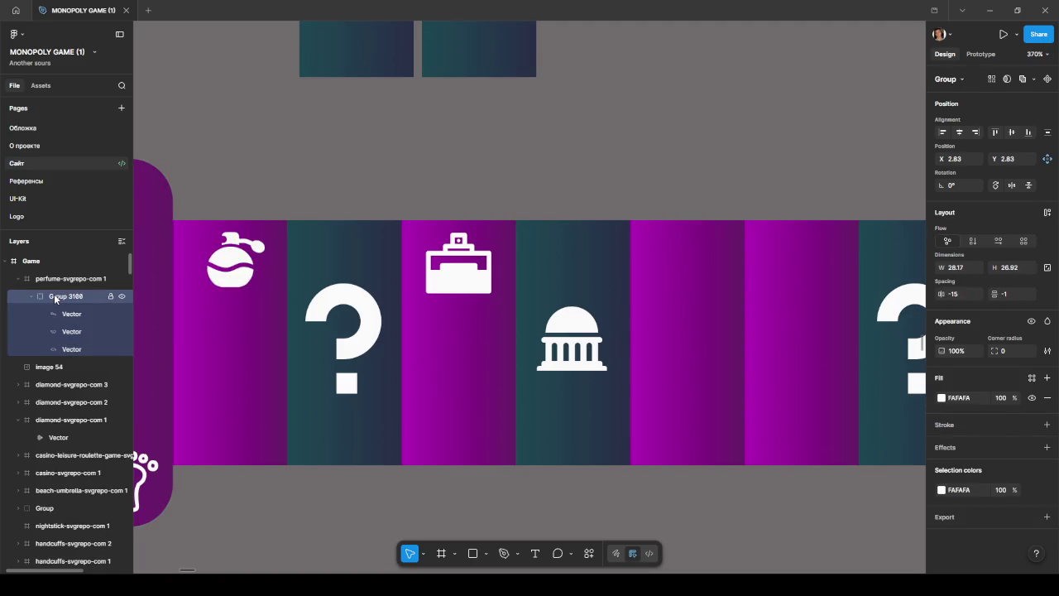
{"action": "left_click_drag", "start_coordinate": [52, 280], "coordinate": [55, 348]}
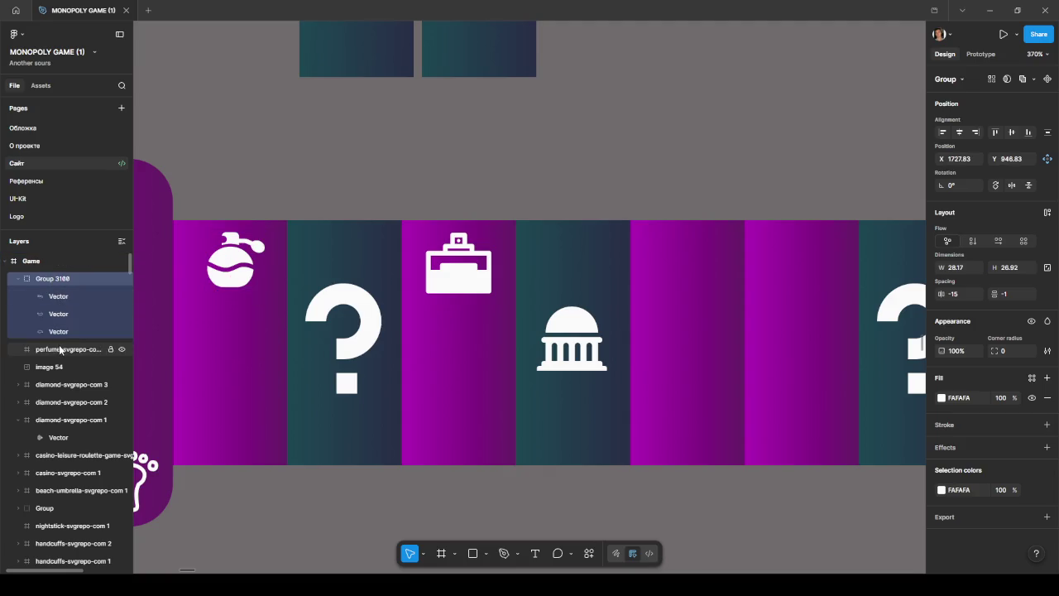
{"action": "key", "text": "Delete"}
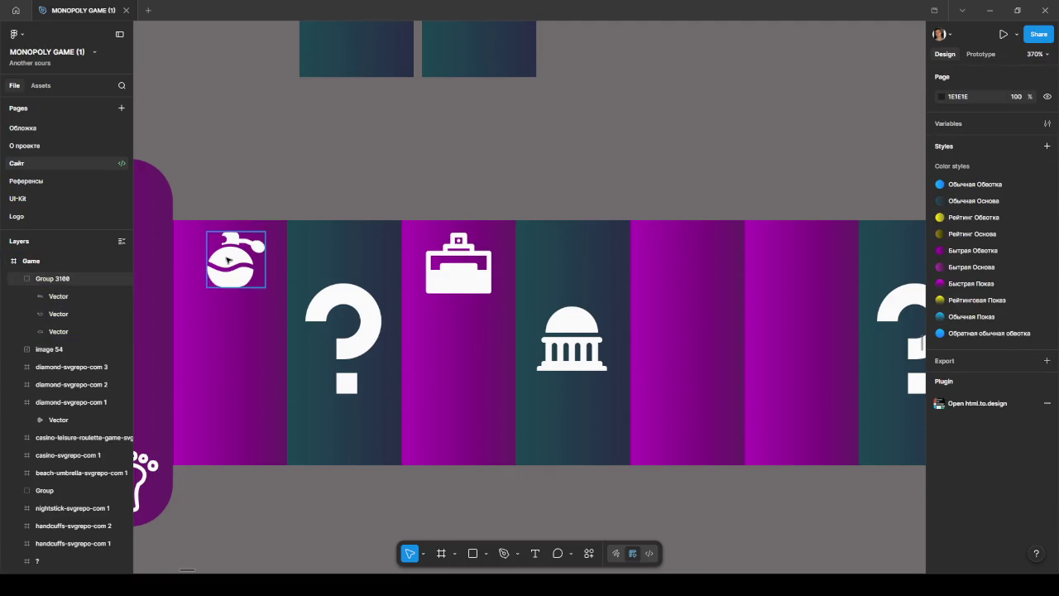
{"action": "left_click_drag", "start_coordinate": [228, 259], "coordinate": [231, 265]}
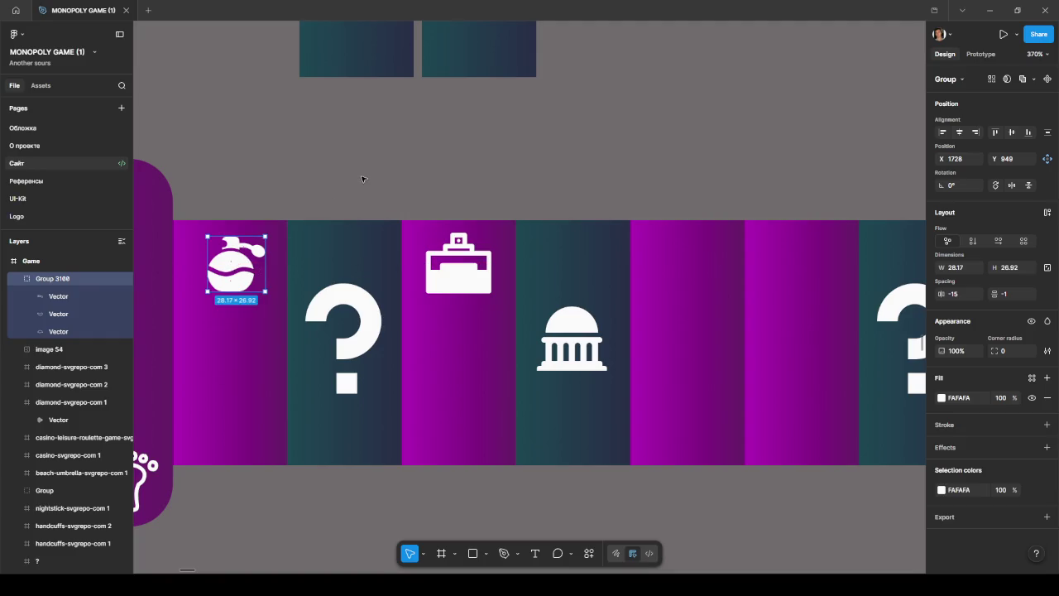
{"action": "left_click", "coordinate": [362, 175]}
{"action": "scroll", "coordinate": [402, 190], "scroll_direction": "down", "scroll_amount": 1}
{"action": "scroll", "coordinate": [402, 189], "scroll_direction": "down", "scroll_amount": 4}
{"action": "scroll", "coordinate": [436, 362], "scroll_direction": "down", "scroll_amount": 1}
{"action": "scroll", "coordinate": [381, 381], "scroll_direction": "down", "scroll_amount": 1}
{"action": "scroll", "coordinate": [408, 372], "scroll_direction": "down", "scroll_amount": 1}
{"action": "scroll", "coordinate": [413, 377], "scroll_direction": "down", "scroll_amount": 2}
{"action": "scroll", "coordinate": [413, 377], "scroll_direction": "down", "scroll_amount": 1}
{"action": "scroll", "coordinate": [405, 383], "scroll_direction": "down", "scroll_amount": 2}
{"action": "scroll", "coordinate": [372, 391], "scroll_direction": "down", "scroll_amount": 3}
{"action": "scroll", "coordinate": [377, 377], "scroll_direction": "down", "scroll_amount": 2}
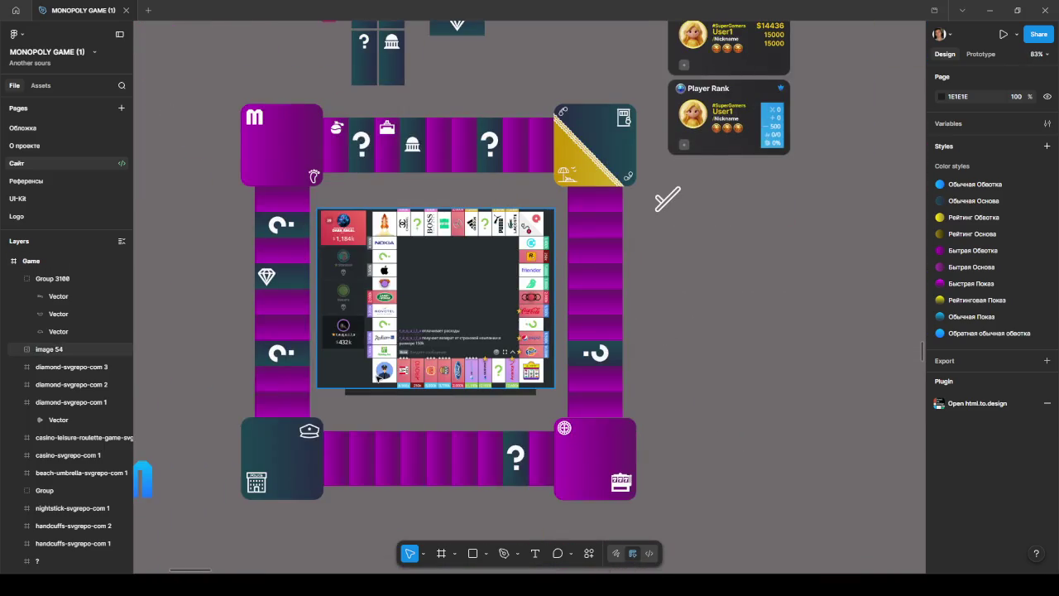
{"action": "scroll", "coordinate": [378, 377], "scroll_direction": "up", "scroll_amount": 3}
- Give the m corner and bottom-right corner tiles the dark Обычная Основа fill style
{"action": "double_click", "coordinate": [281, 252]}
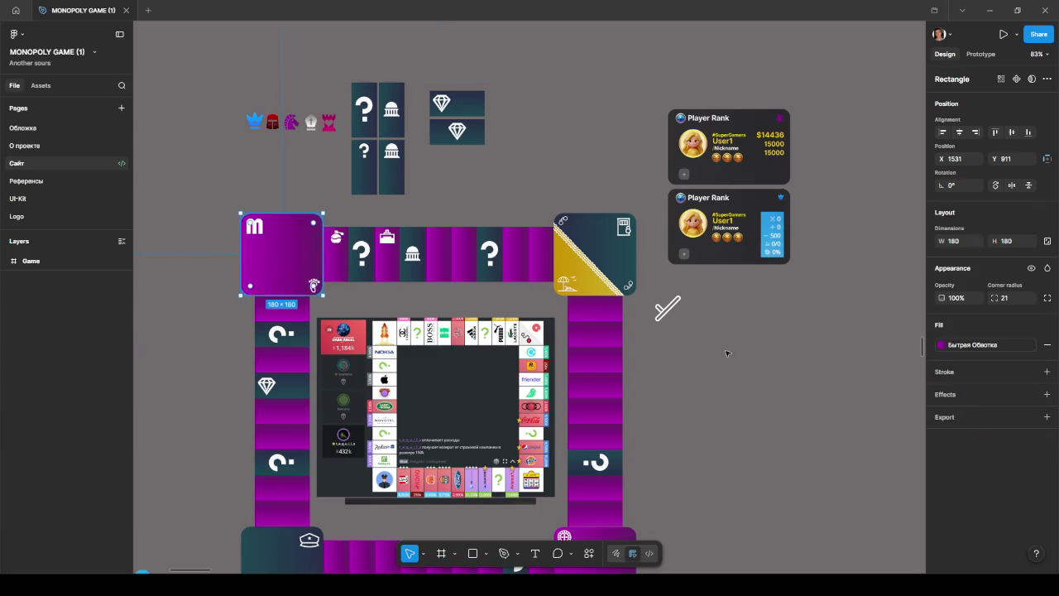
{"action": "left_click", "coordinate": [972, 344]}
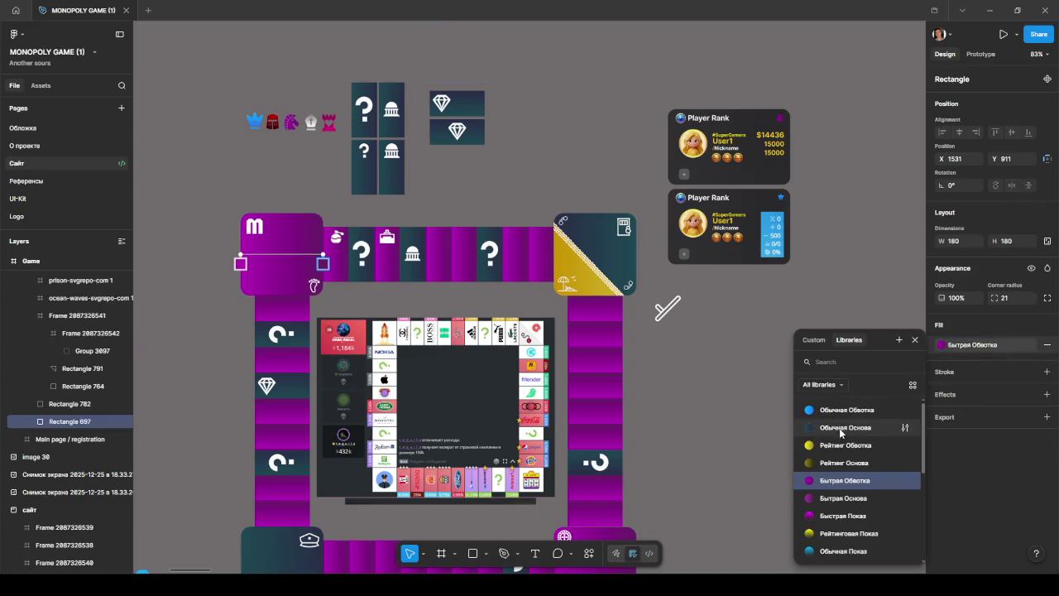
{"action": "left_click", "coordinate": [840, 427]}
{"action": "scroll", "coordinate": [633, 451], "scroll_direction": "down", "scroll_amount": 3}
{"action": "left_click", "coordinate": [633, 447]}
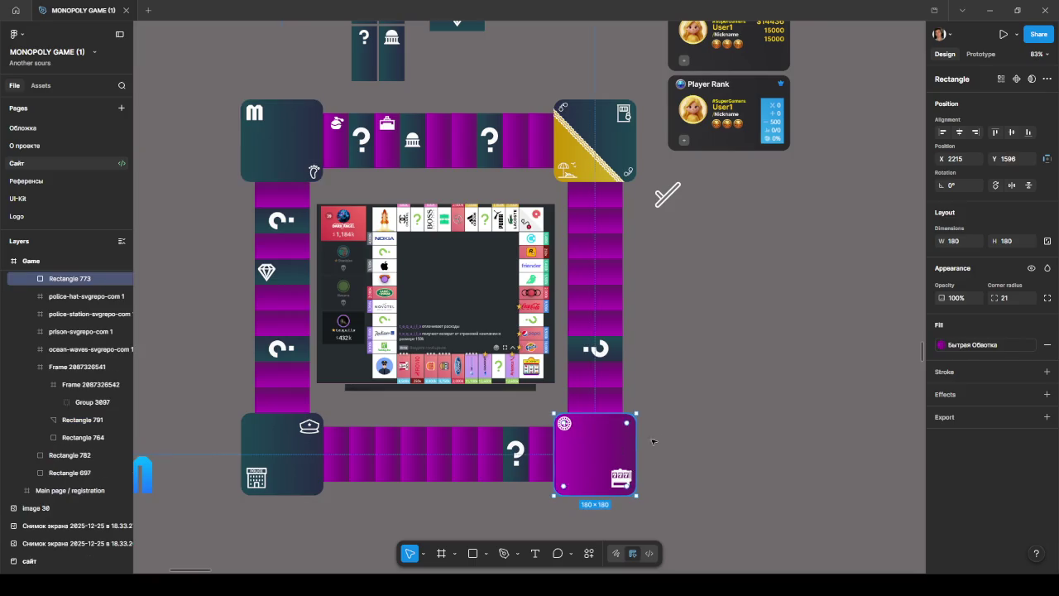
{"action": "left_click", "coordinate": [973, 344]}
{"action": "left_click", "coordinate": [840, 427]}
{"action": "left_click", "coordinate": [725, 377]}
{"action": "scroll", "coordinate": [653, 356], "scroll_direction": "up", "scroll_amount": 1}
{"action": "scroll", "coordinate": [653, 358], "scroll_direction": "up", "scroll_amount": 1}
{"action": "scroll", "coordinate": [607, 322], "scroll_direction": "up", "scroll_amount": 1}
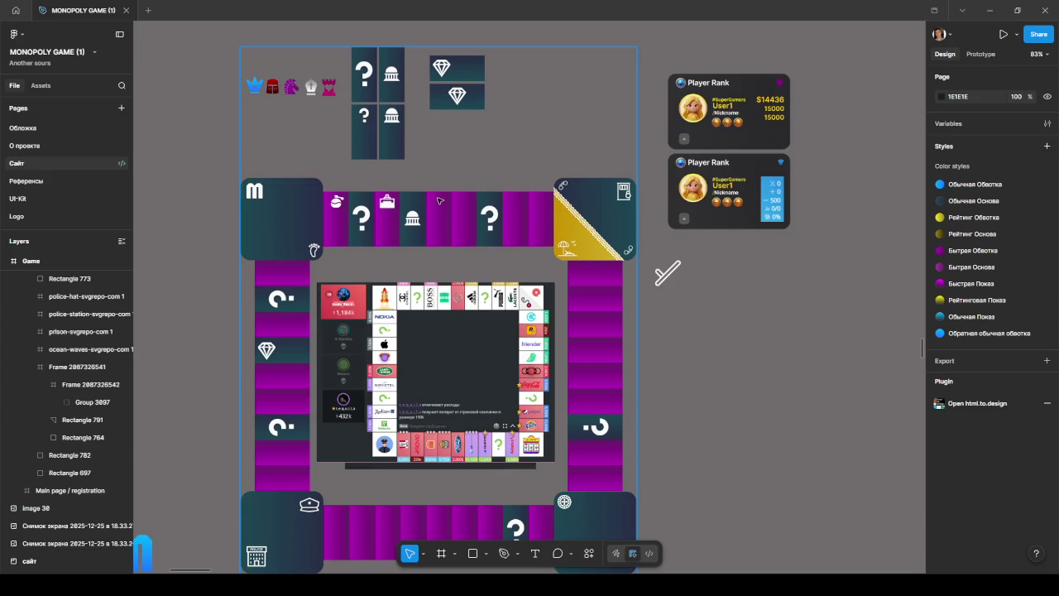
- Give the top-row and right-column middle cells the blue Обычная Обвотка fill style
{"action": "left_click", "coordinate": [440, 201]}
{"action": "left_click", "coordinate": [941, 346]}
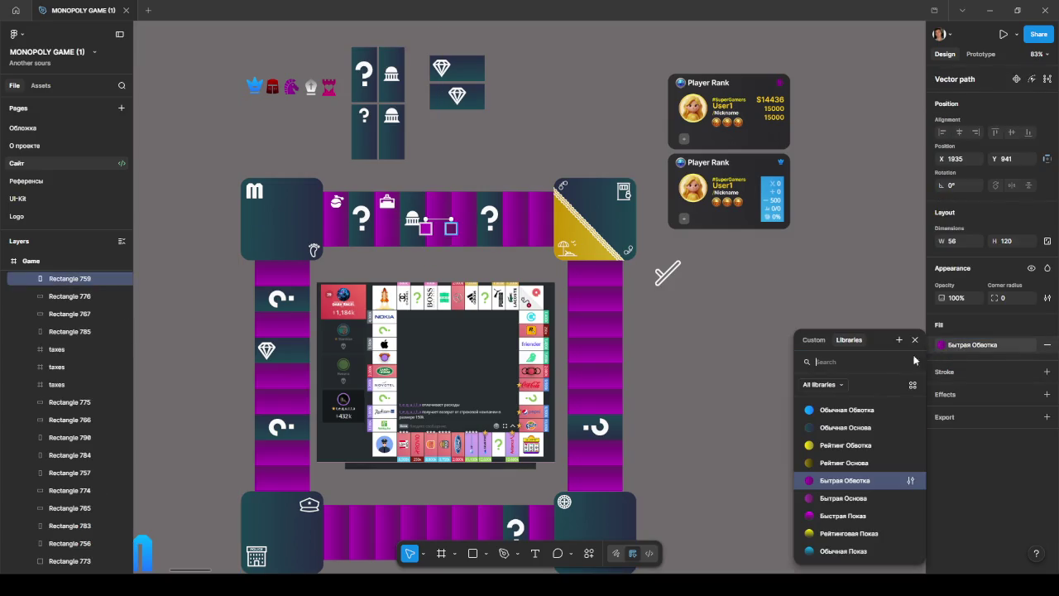
{"action": "scroll", "coordinate": [852, 464], "scroll_direction": "down", "scroll_amount": 2}
{"action": "scroll", "coordinate": [852, 464], "scroll_direction": "down", "scroll_amount": 2}
{"action": "scroll", "coordinate": [842, 464], "scroll_direction": "up", "scroll_amount": 4}
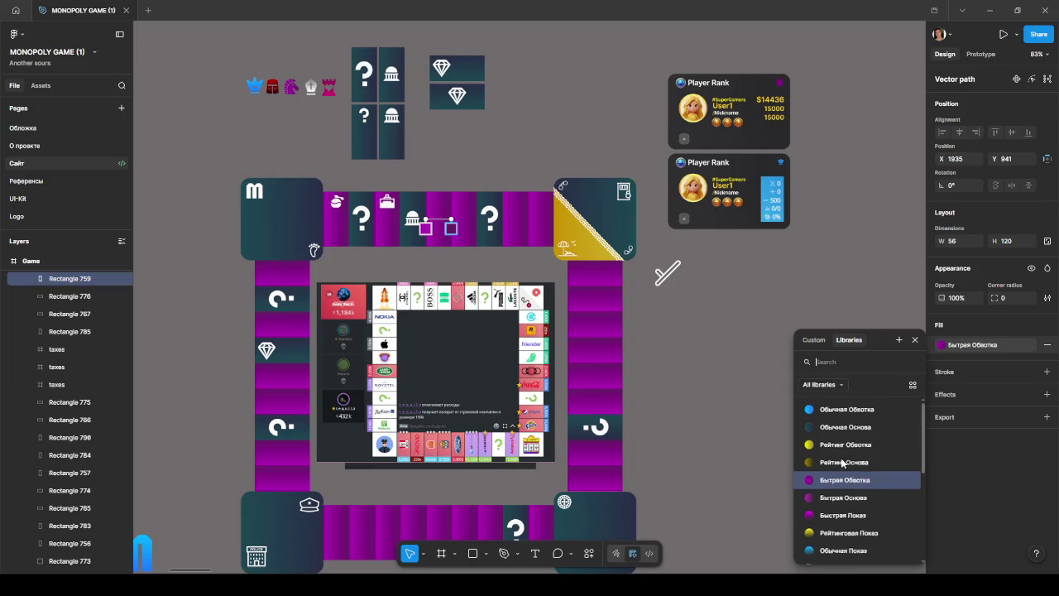
{"action": "left_click", "coordinate": [838, 411]}
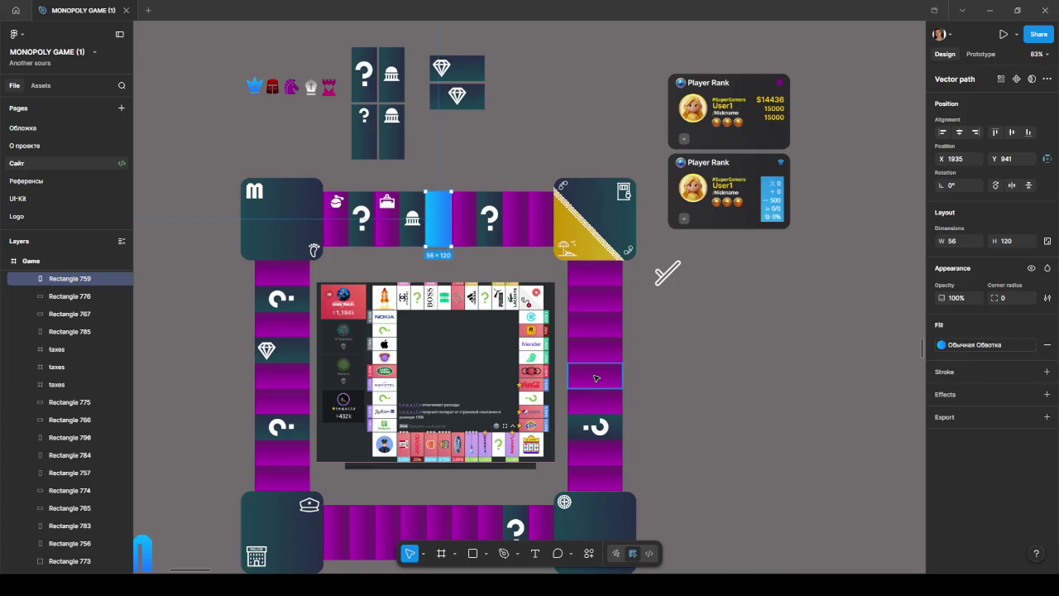
{"action": "left_click", "coordinate": [597, 378]}
{"action": "left_click", "coordinate": [942, 345]}
{"action": "left_click", "coordinate": [844, 410]}
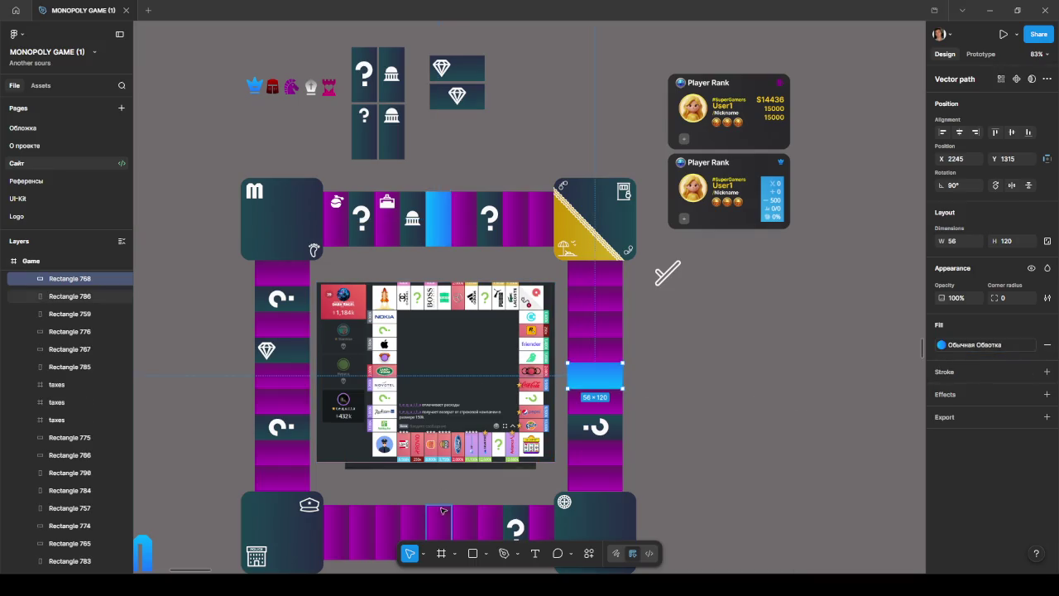
- Give the bottom-row and left-column middle cells the same blue fill style
{"action": "key", "text": "Tab"}
{"action": "left_click", "coordinate": [942, 344]}
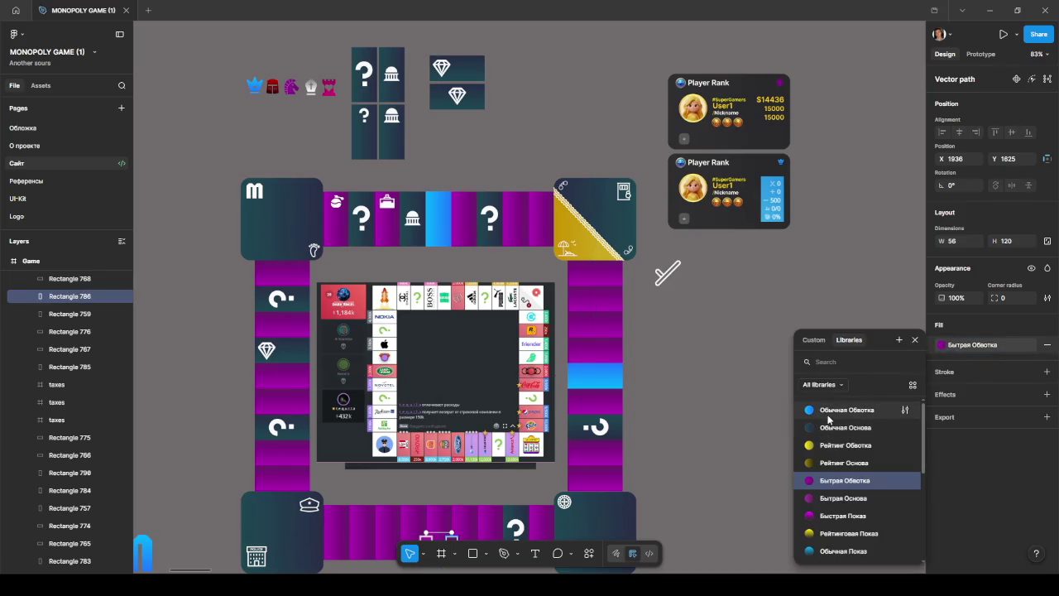
{"action": "left_click", "coordinate": [829, 412]}
{"action": "key", "text": "Tab"}
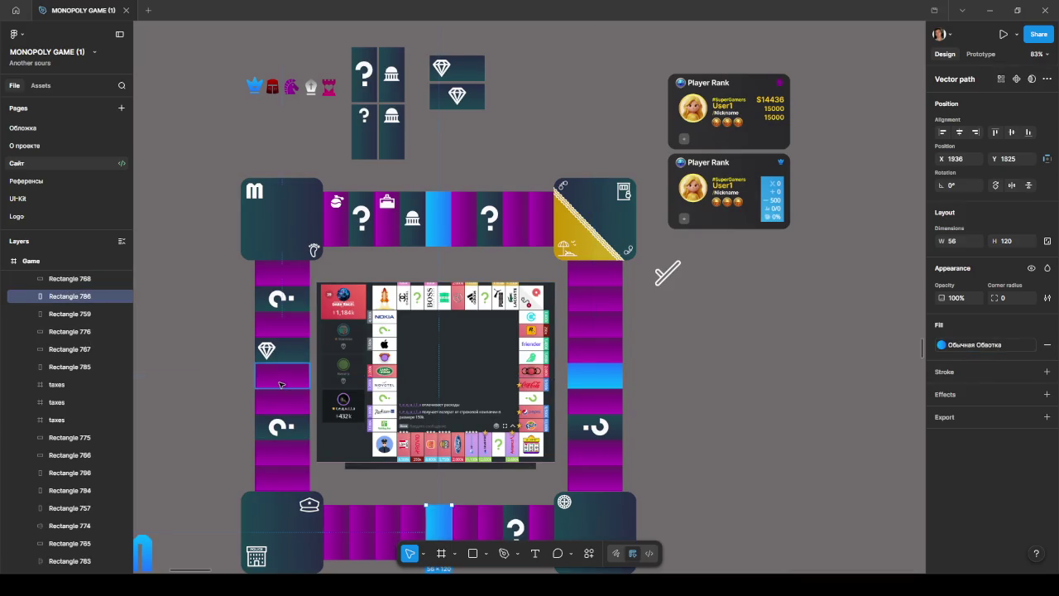
{"action": "left_click", "coordinate": [942, 344]}
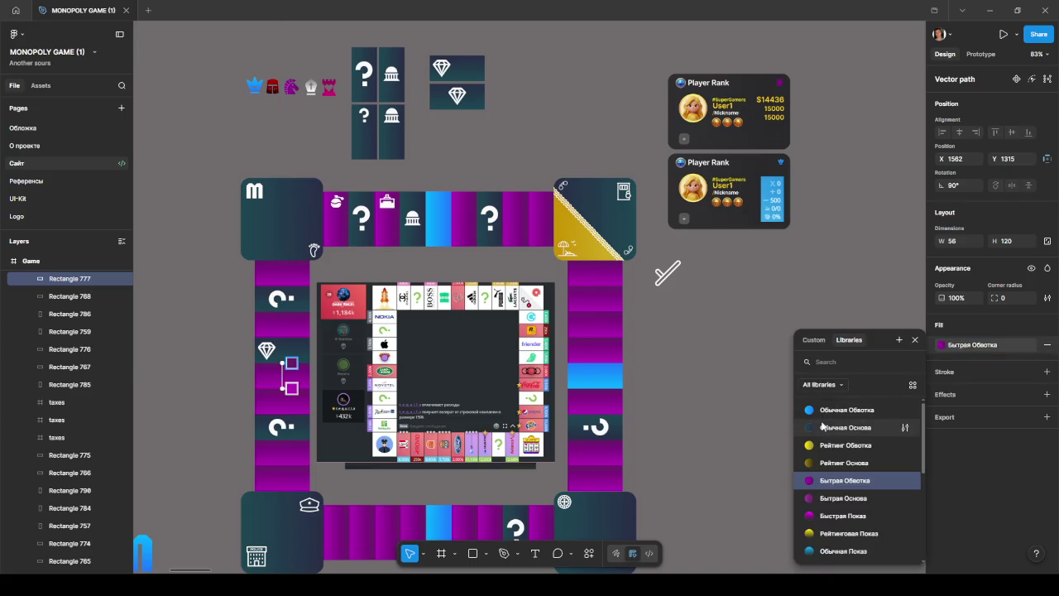
{"action": "left_click", "coordinate": [821, 412]}
{"action": "left_click", "coordinate": [664, 362]}
{"action": "scroll", "coordinate": [658, 358], "scroll_direction": "down", "scroll_amount": 3}
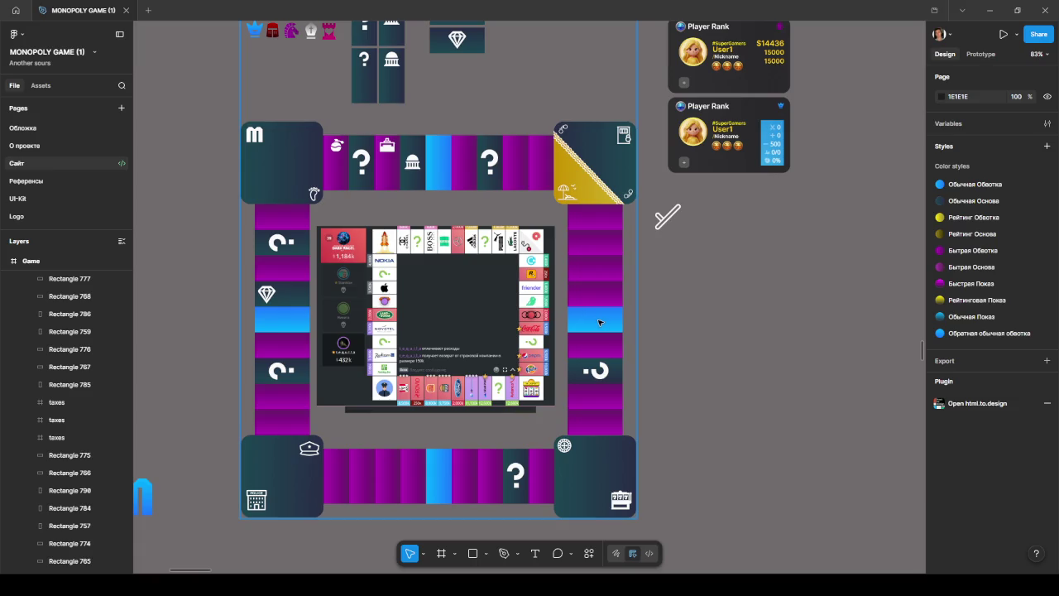
{"action": "scroll", "coordinate": [332, 272], "scroll_direction": "up", "scroll_amount": 5}
{"action": "scroll", "coordinate": [333, 272], "scroll_direction": "up", "scroll_amount": 2, "text": "ctrl"}
{"action": "scroll", "coordinate": [333, 272], "scroll_direction": "up", "scroll_amount": 4, "text": "ctrl"}
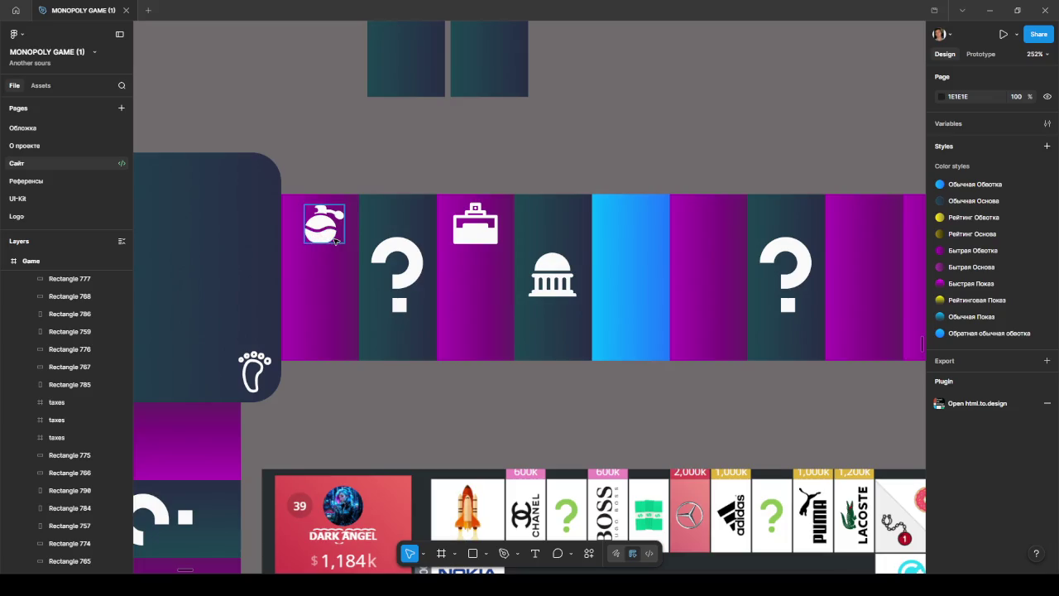
{"action": "scroll", "coordinate": [385, 232], "scroll_direction": "down", "scroll_amount": 3, "text": "ctrl"}
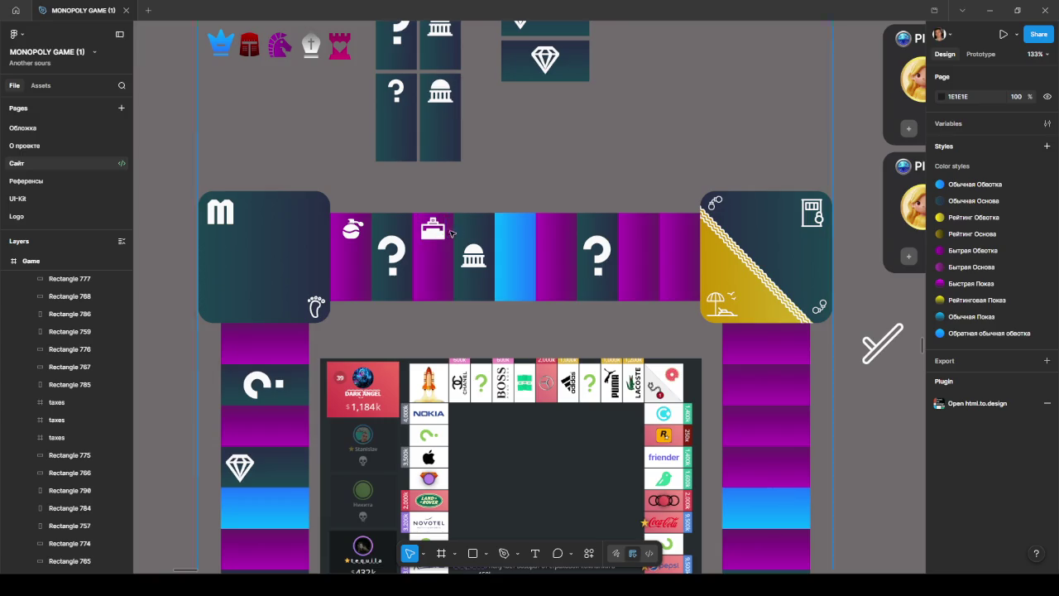
{"action": "scroll", "coordinate": [464, 236], "scroll_direction": "down", "scroll_amount": 2, "text": "ctrl"}
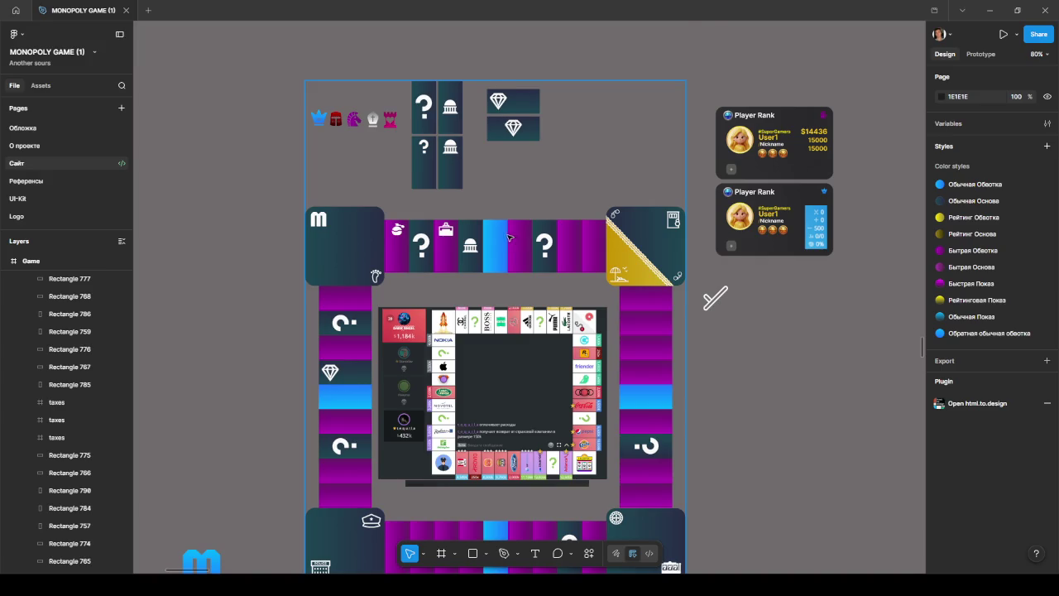
{"action": "scroll", "coordinate": [508, 238], "scroll_direction": "up", "scroll_amount": 1}
{"action": "mouse_move", "coordinate": [320, 144]}
{"action": "left_mouse_down"}
{"action": "mouse_move", "coordinate": [437, 271]}
{"action": "mouse_move", "coordinate": [529, 272]}
{"action": "left_mouse_up"}
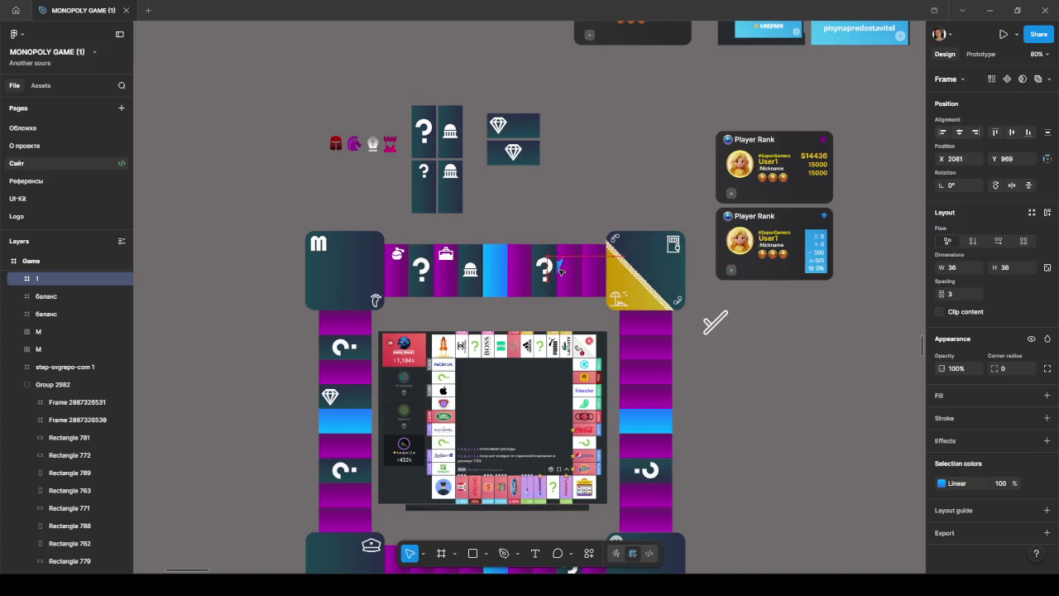
{"action": "mouse_move", "coordinate": [530, 272]}
{"action": "left_mouse_down"}
{"action": "mouse_move", "coordinate": [634, 289]}
{"action": "mouse_move", "coordinate": [674, 273]}
{"action": "mouse_move", "coordinate": [319, 150]}
{"action": "left_mouse_up"}
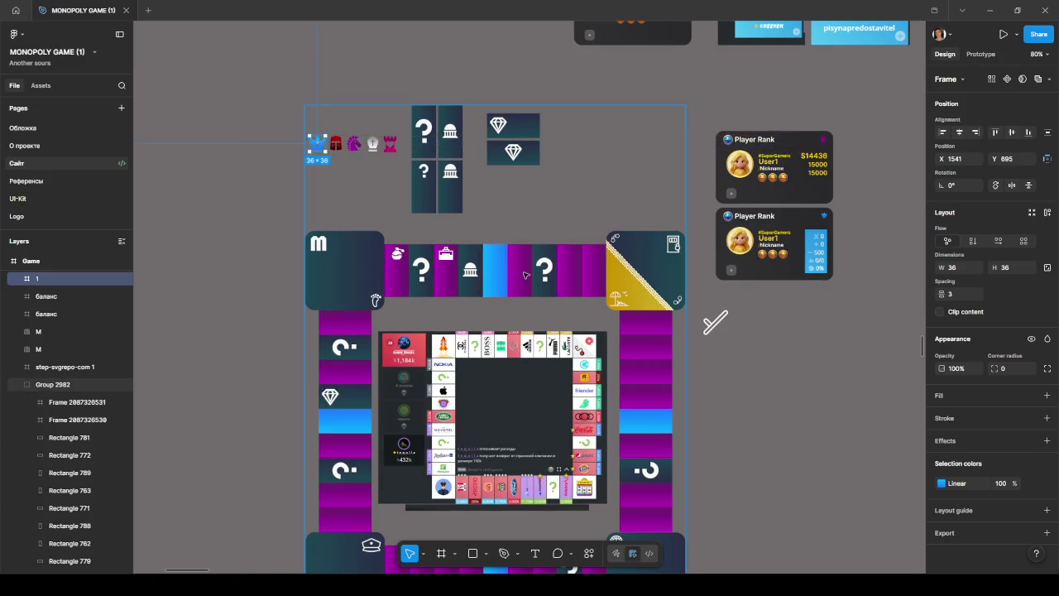
{"action": "scroll", "coordinate": [516, 307], "scroll_direction": "up", "scroll_amount": 3}
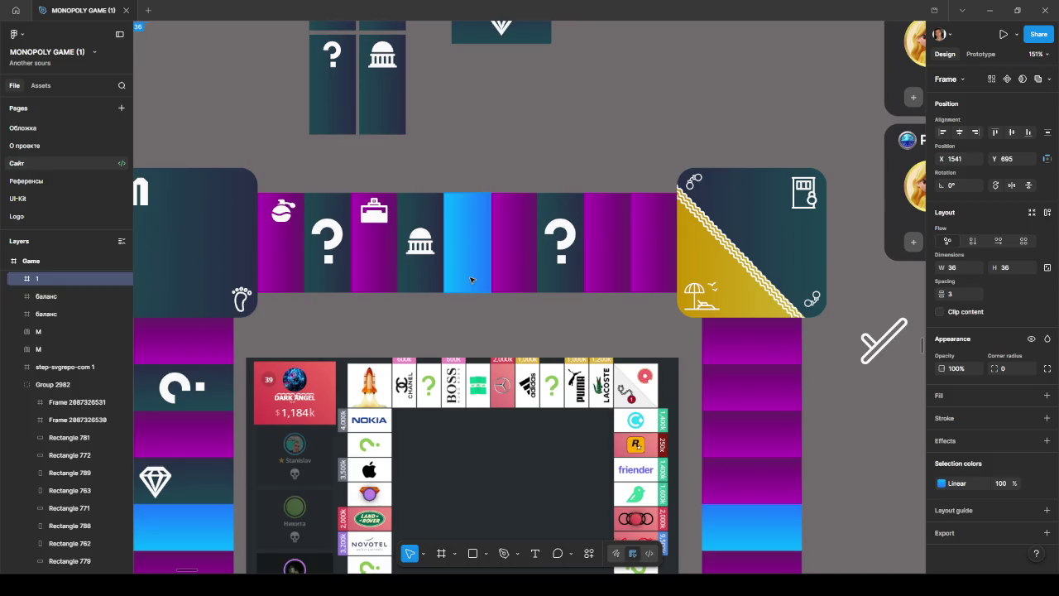
- Select the four blue middle cells on the board's sides together
{"action": "left_click", "coordinate": [466, 279]}
{"action": "scroll", "coordinate": [466, 279], "scroll_direction": "down", "scroll_amount": 1}
{"action": "scroll", "coordinate": [530, 331], "scroll_direction": "down", "scroll_amount": 3}
{"action": "left_click", "coordinate": [467, 497], "text": "shift"}
{"action": "left_click", "coordinate": [751, 219], "text": "shift"}
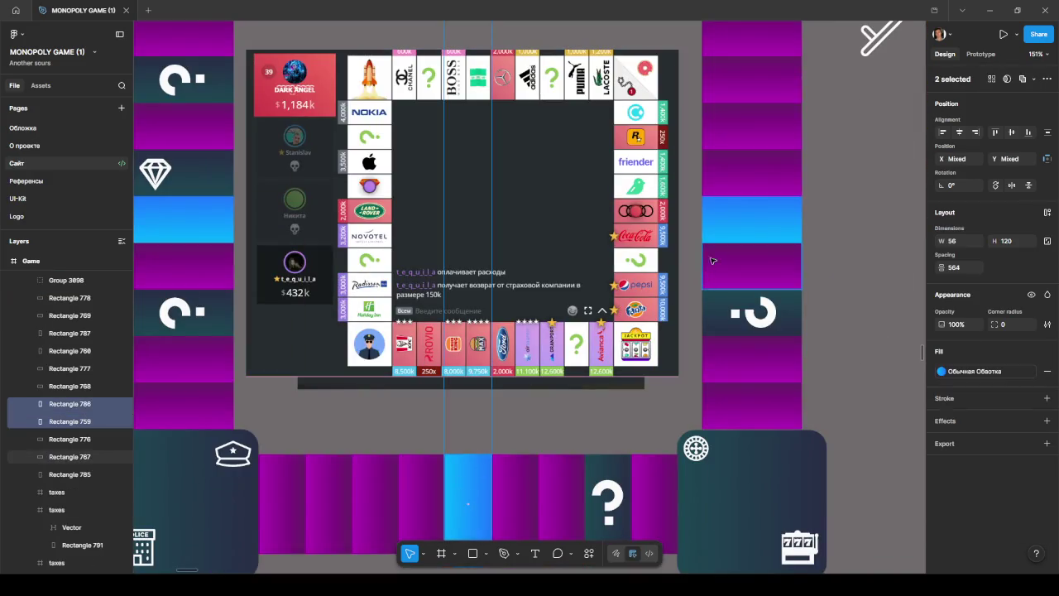
{"action": "left_click", "coordinate": [208, 225], "text": "shift"}
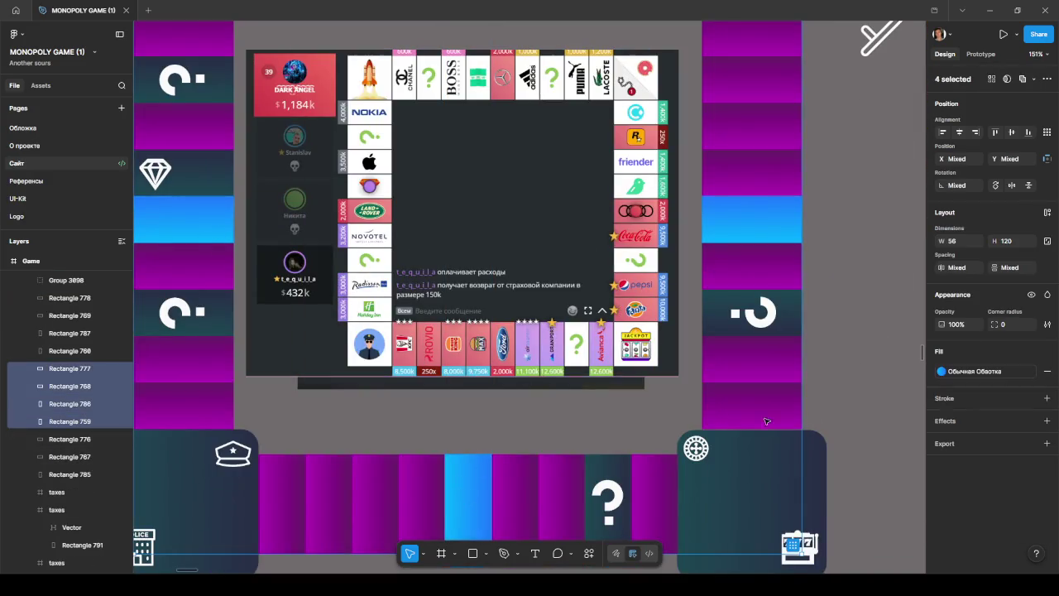
- Try the Обычная Показ, Рейтинговая Показ, Быстрая Основа and Быстрая Показ fills on them
{"action": "left_click", "coordinate": [942, 372]}
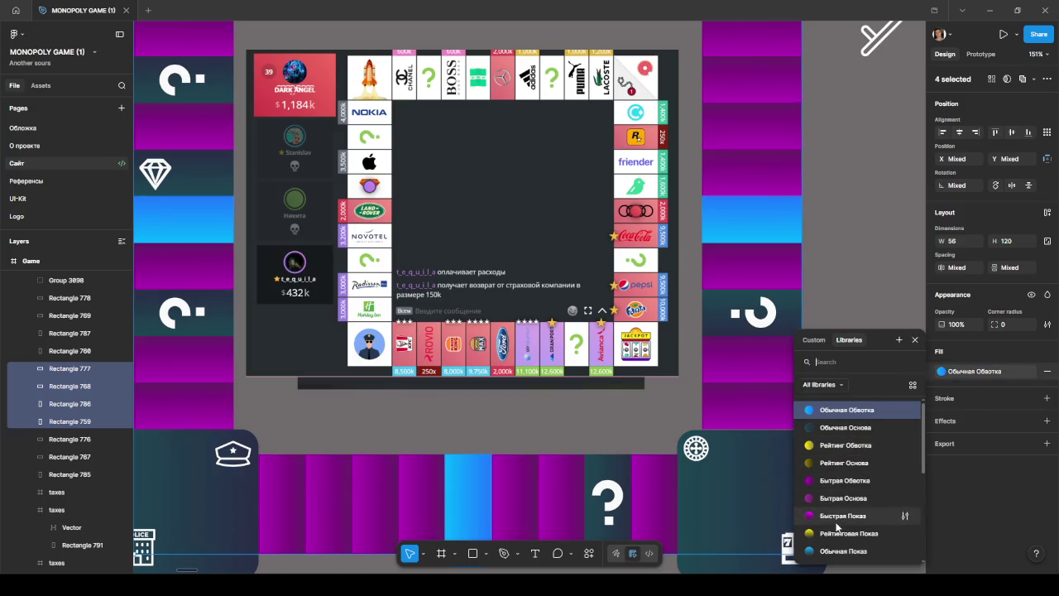
{"action": "left_click", "coordinate": [835, 550]}
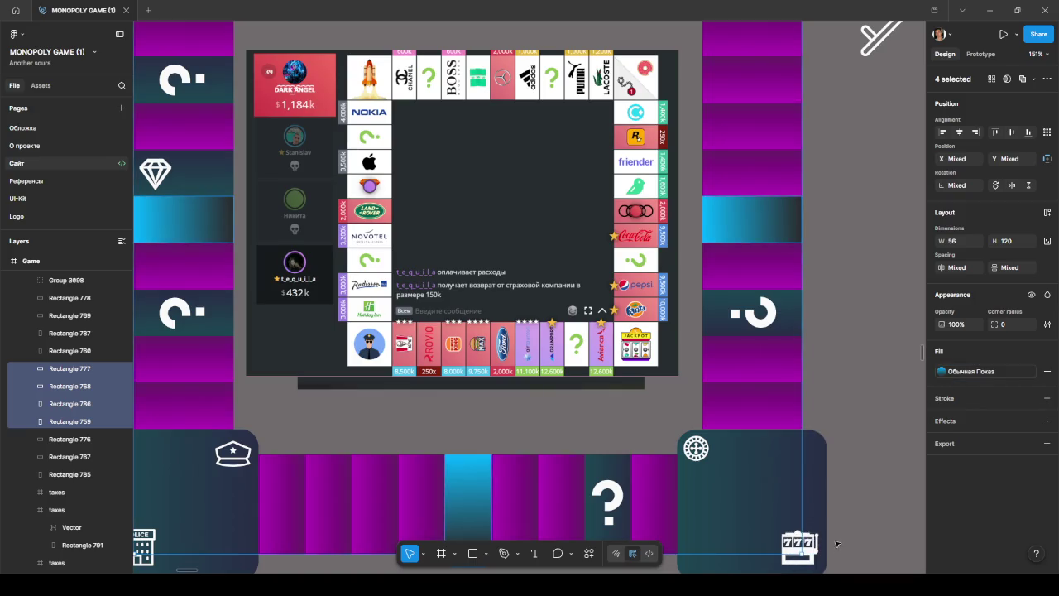
{"action": "left_click", "coordinate": [968, 372]}
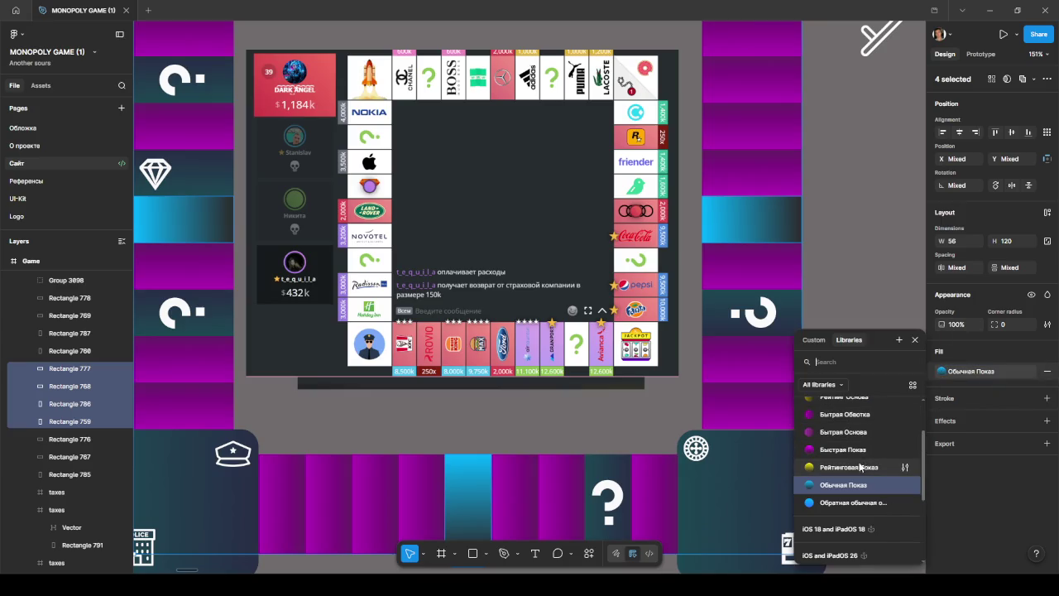
{"action": "left_click", "coordinate": [854, 466]}
{"action": "left_click", "coordinate": [960, 372]}
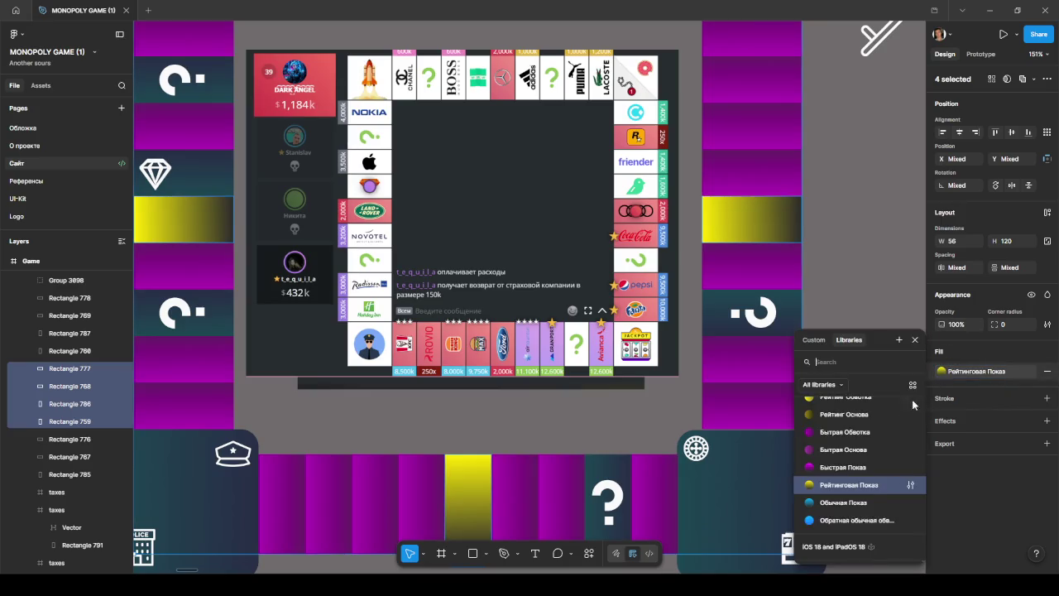
{"action": "left_click", "coordinate": [835, 467]}
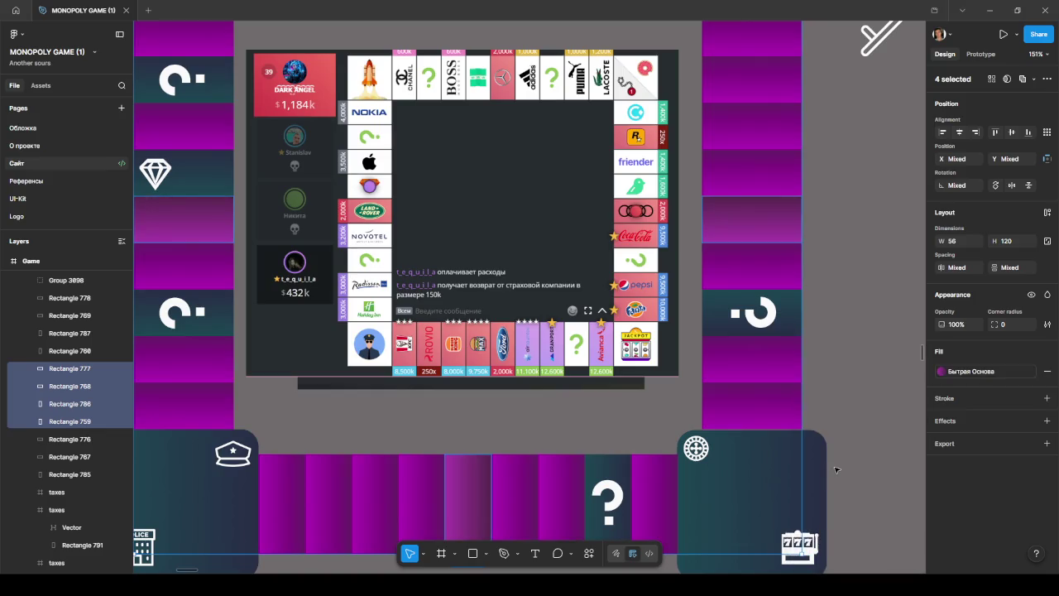
{"action": "left_click", "coordinate": [941, 371]}
{"action": "left_click", "coordinate": [836, 509]}
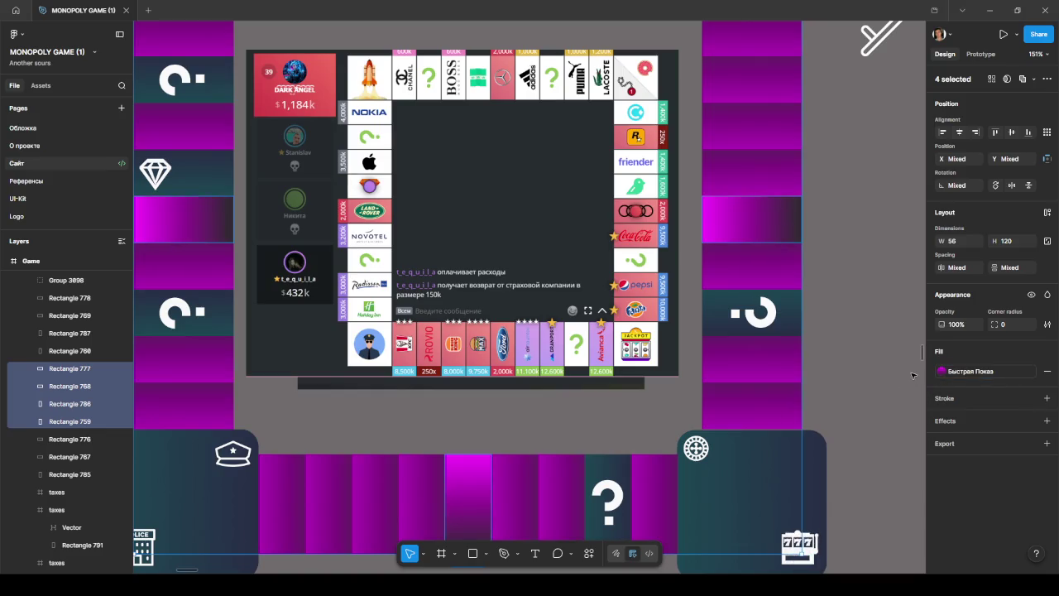
{"action": "scroll", "coordinate": [906, 374], "scroll_direction": "up", "scroll_amount": 1}
{"action": "scroll", "coordinate": [902, 374], "scroll_direction": "up", "scroll_amount": 4}
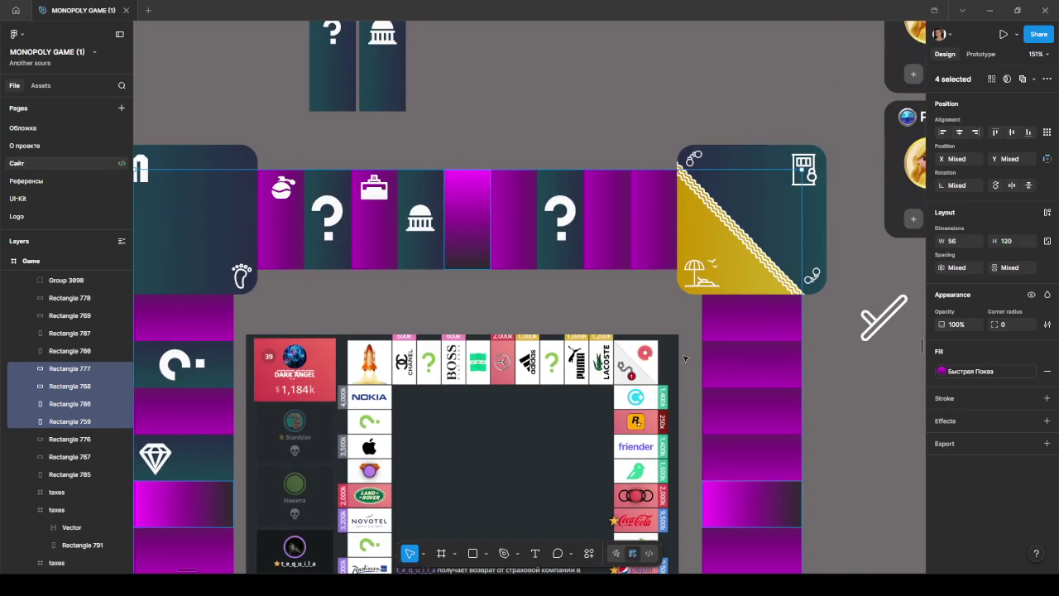
{"action": "scroll", "coordinate": [688, 359], "scroll_direction": "down", "scroll_amount": 5}
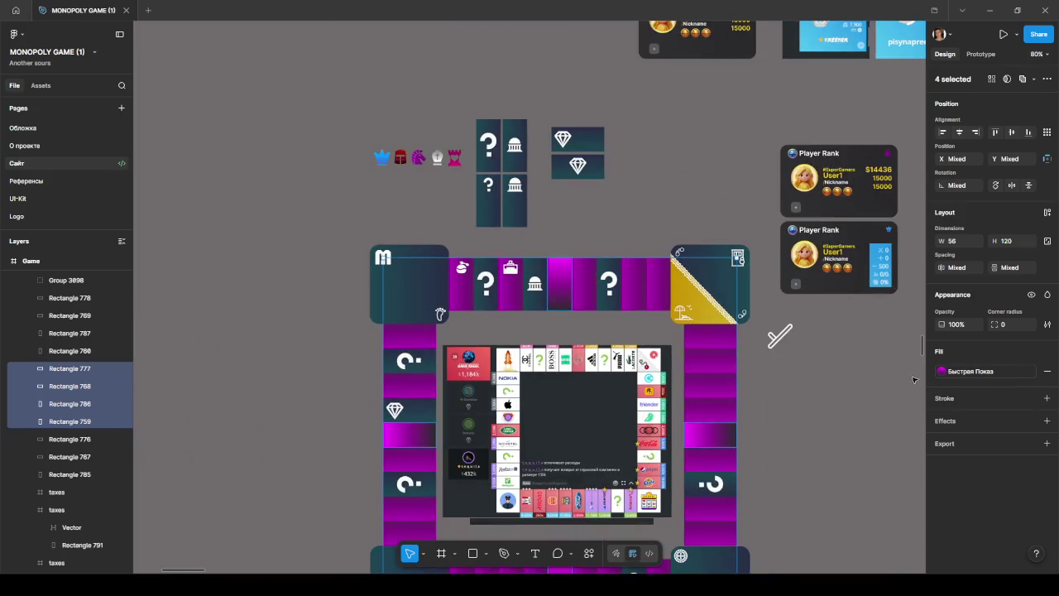
- Apply the yellow Рейтинг Обвотка fill style to the four middle cells
{"action": "left_click", "coordinate": [942, 371]}
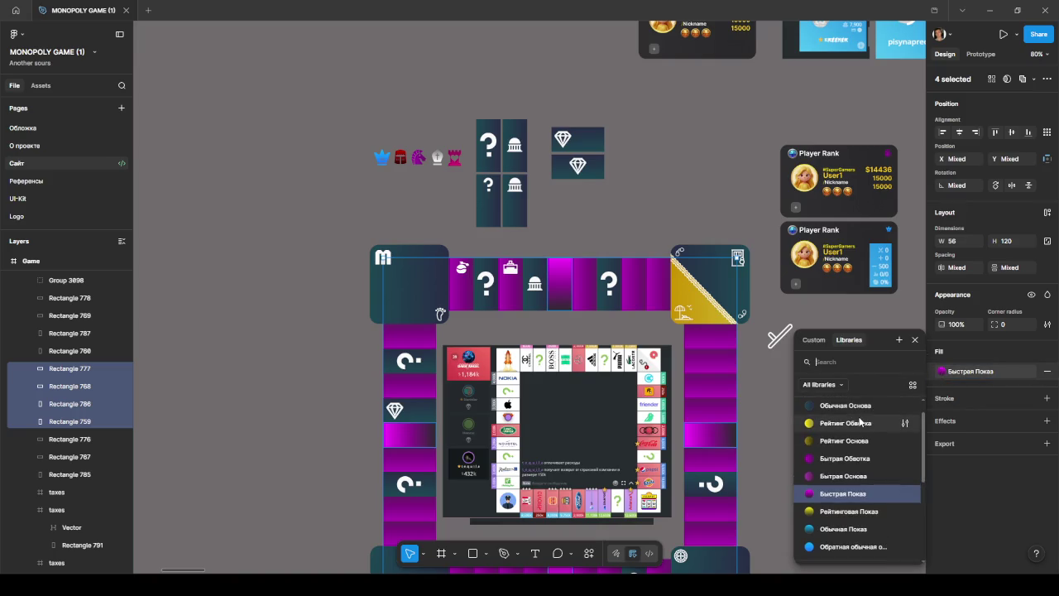
{"action": "scroll", "coordinate": [851, 434], "scroll_direction": "up", "scroll_amount": 1}
{"action": "left_click", "coordinate": [836, 447]}
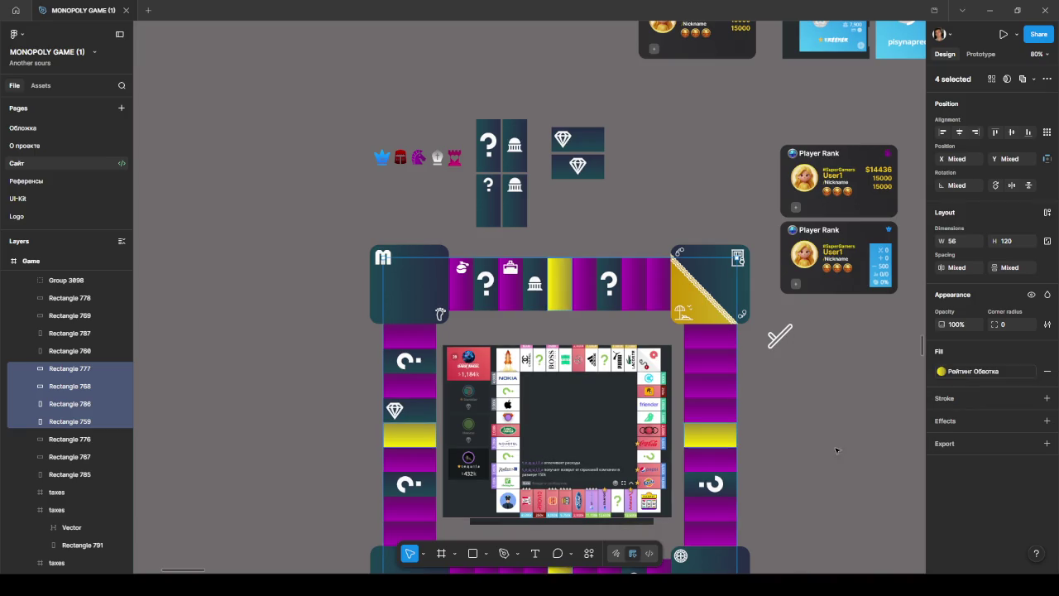
{"action": "scroll", "coordinate": [843, 432], "scroll_direction": "down", "scroll_amount": 1}
{"action": "scroll", "coordinate": [839, 425], "scroll_direction": "down", "scroll_amount": 1}
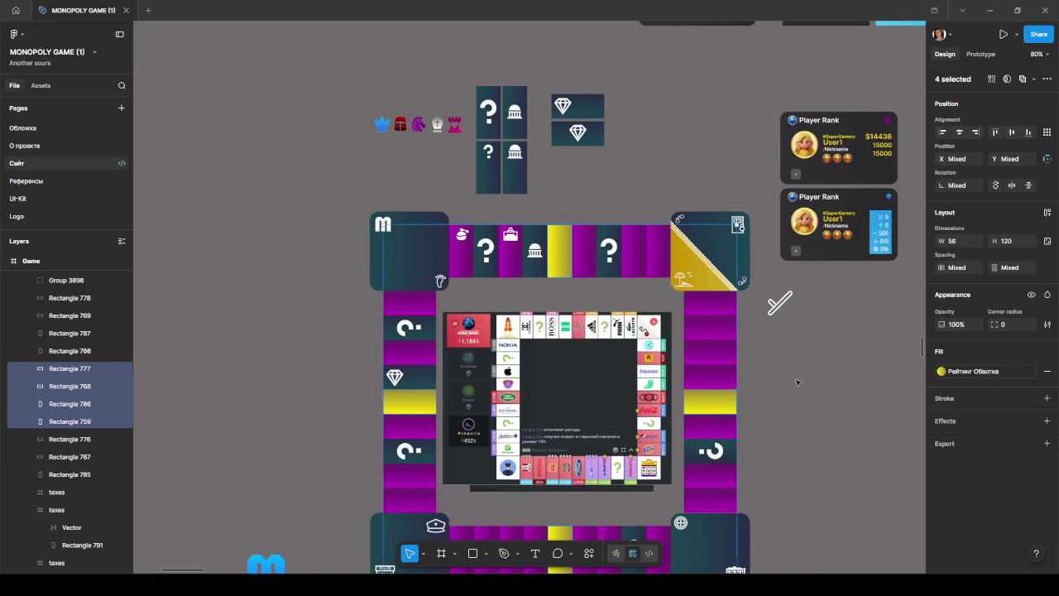
{"action": "left_click", "coordinate": [797, 383]}
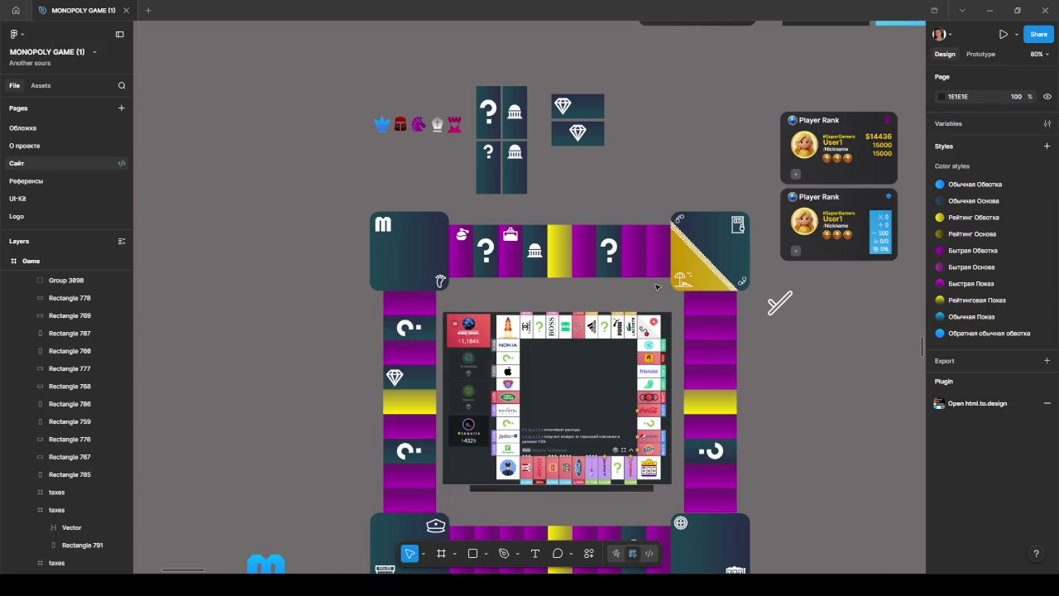
{"action": "scroll", "coordinate": [625, 288], "scroll_direction": "up", "scroll_amount": 1}
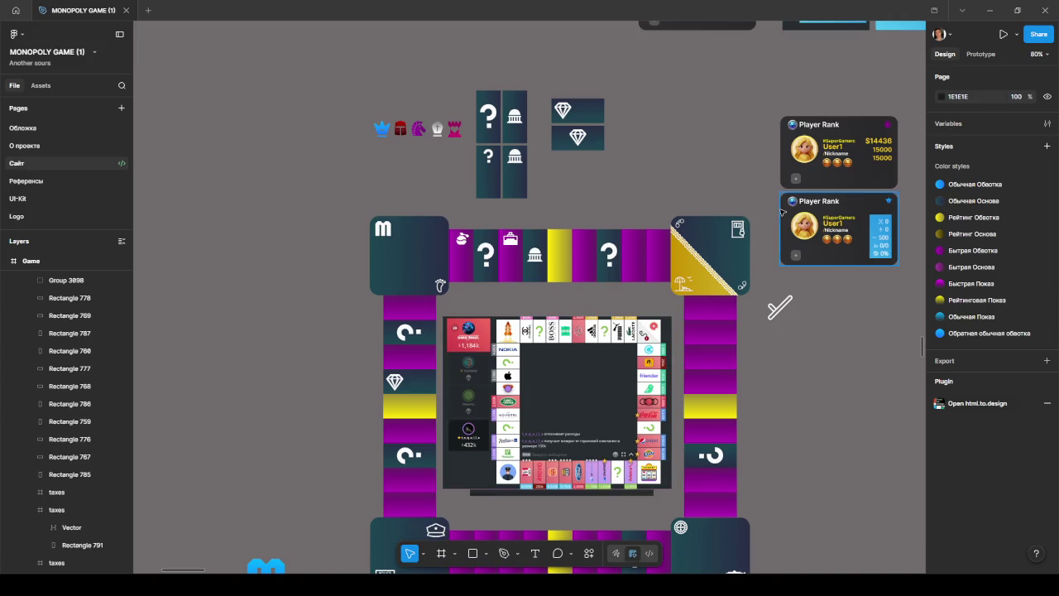
{"action": "left_click", "coordinate": [990, 10]}
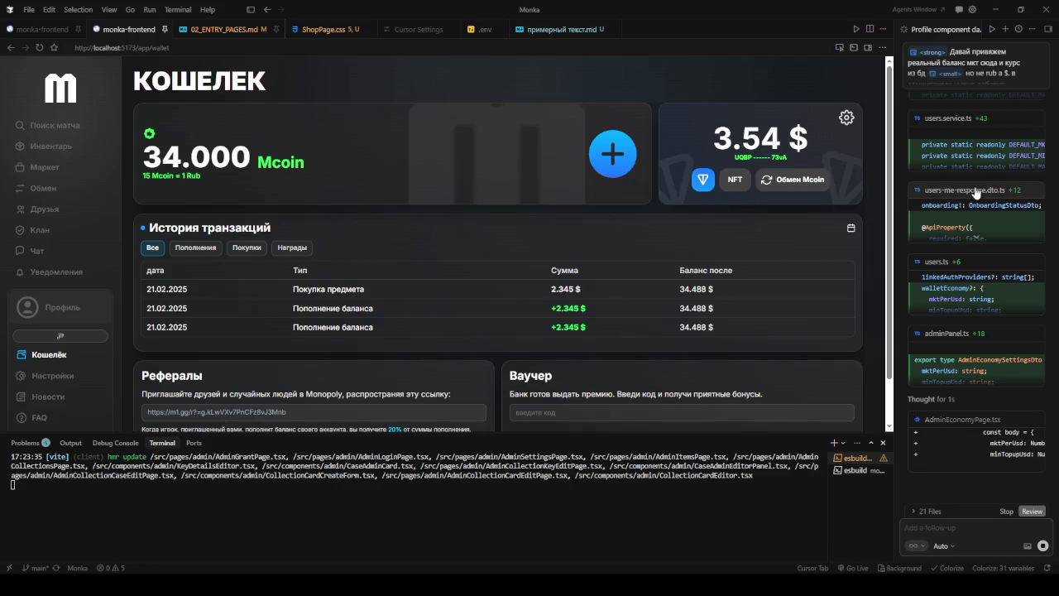
- Review the agent's wallet-file edits in Cursor, then return to the MONOPOLY GAME file
{"action": "scroll", "coordinate": [951, 203], "scroll_direction": "up", "scroll_amount": 5}
{"action": "scroll", "coordinate": [951, 203], "scroll_direction": "up", "scroll_amount": 3}
{"action": "scroll", "coordinate": [977, 215], "scroll_direction": "up", "scroll_amount": 3}
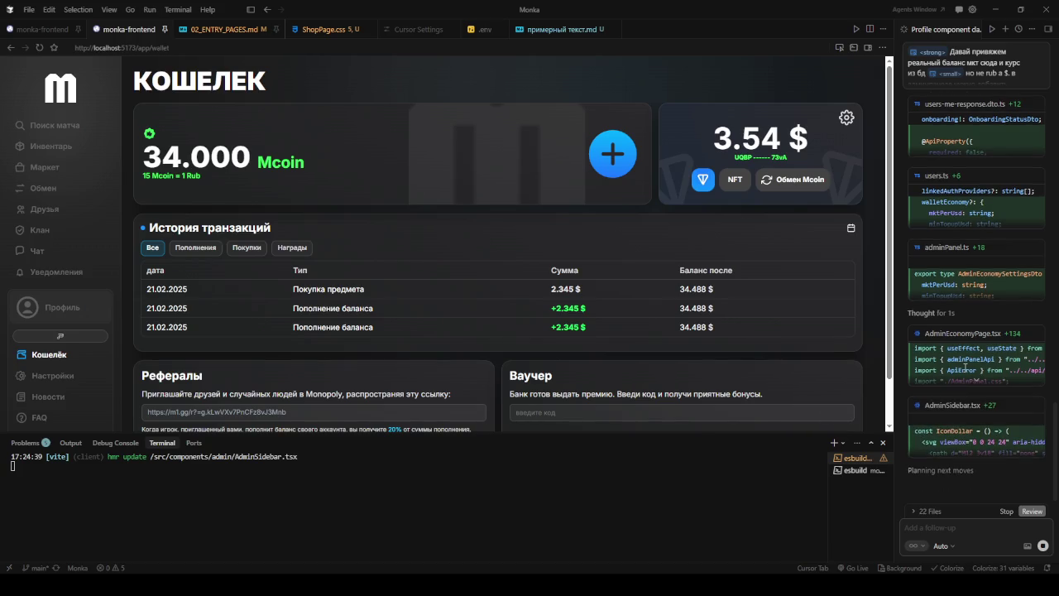
{"action": "scroll", "coordinate": [966, 366], "scroll_direction": "up", "scroll_amount": 10}
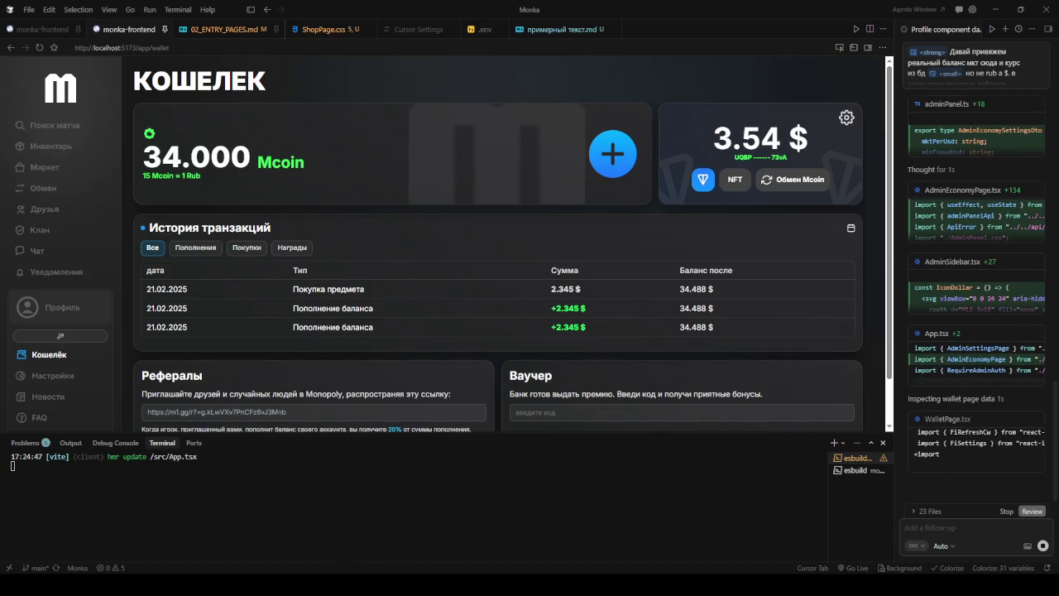
{"action": "key", "text": "alt+Tab"}
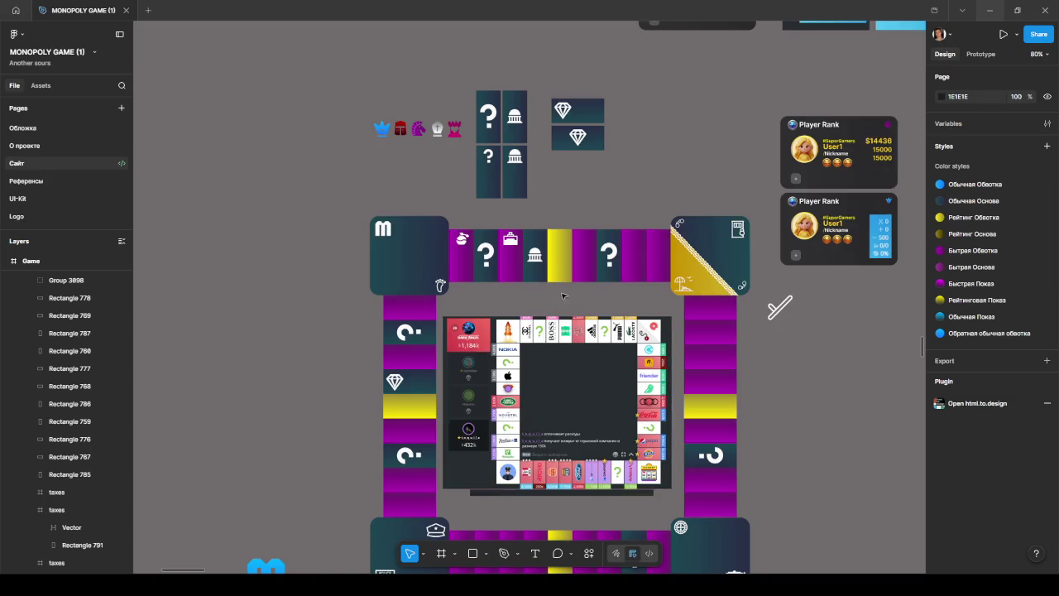
- Select the four yellow side cells and apply the Обратная обычная обводка colour style
{"action": "scroll", "coordinate": [709, 332], "scroll_direction": "down", "scroll_amount": 1}
{"action": "scroll", "coordinate": [709, 332], "scroll_direction": "down", "scroll_amount": 1}
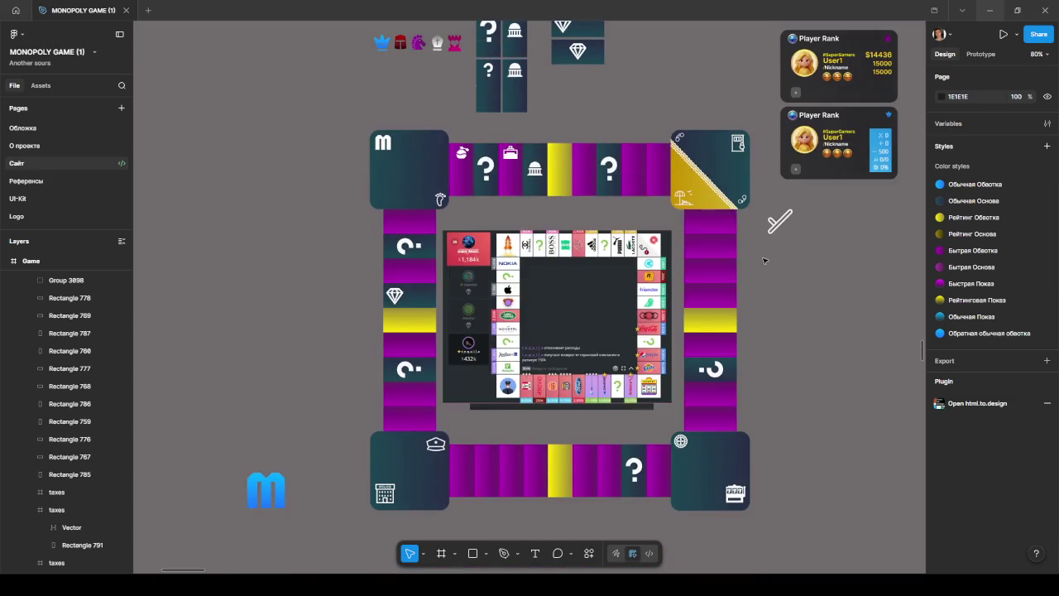
{"action": "left_click", "coordinate": [709, 332]}
{"action": "left_click", "coordinate": [559, 470], "text": "shift"}
{"action": "left_click", "coordinate": [409, 322], "text": "shift"}
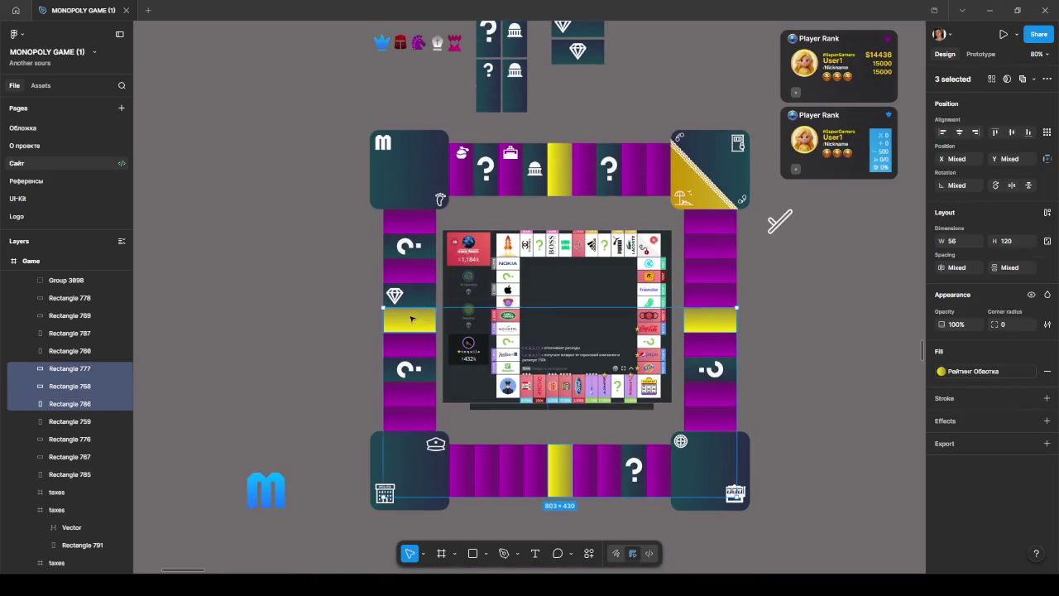
{"action": "left_click", "coordinate": [559, 170], "text": "shift"}
{"action": "left_click", "coordinate": [935, 371]}
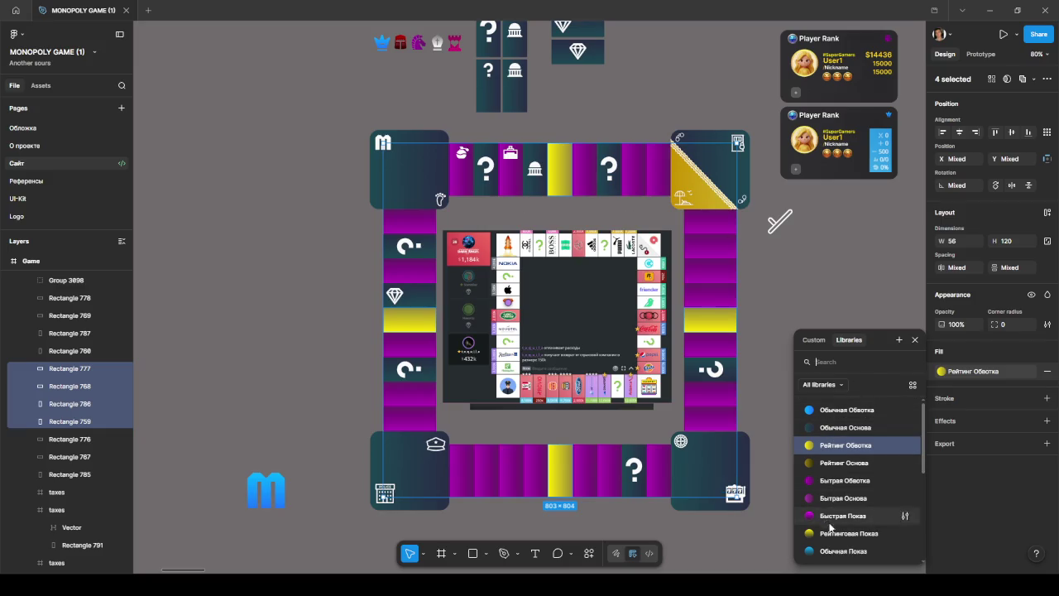
{"action": "scroll", "coordinate": [828, 525], "scroll_direction": "down", "scroll_amount": 3}
{"action": "scroll", "coordinate": [819, 488], "scroll_direction": "down", "scroll_amount": 2}
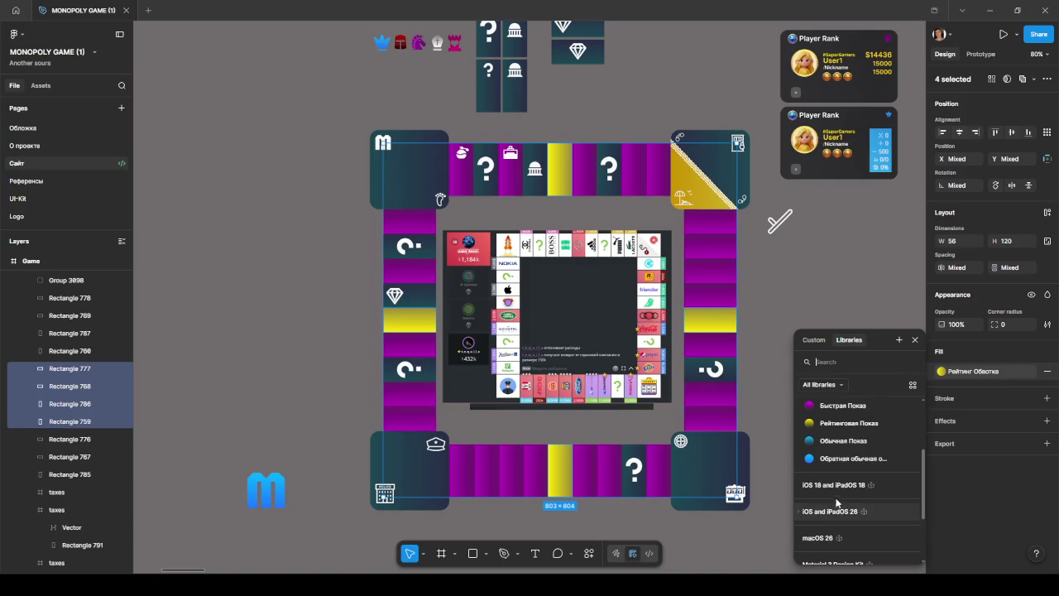
{"action": "left_click", "coordinate": [813, 463]}
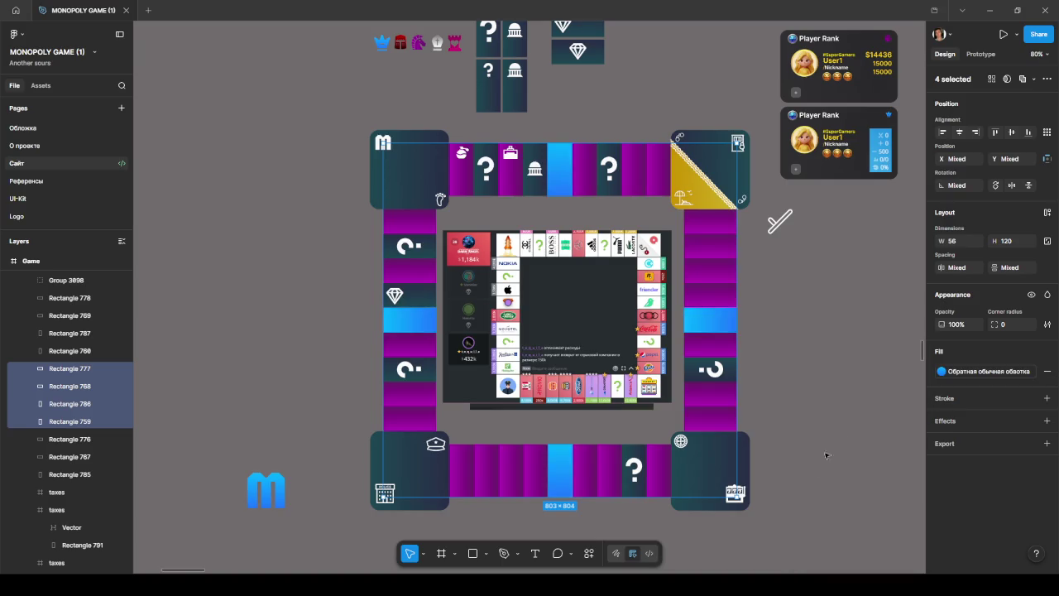
- Switch the cells to a custom linear gradient fill and start recolouring its two stops
{"action": "left_click", "coordinate": [941, 372]}
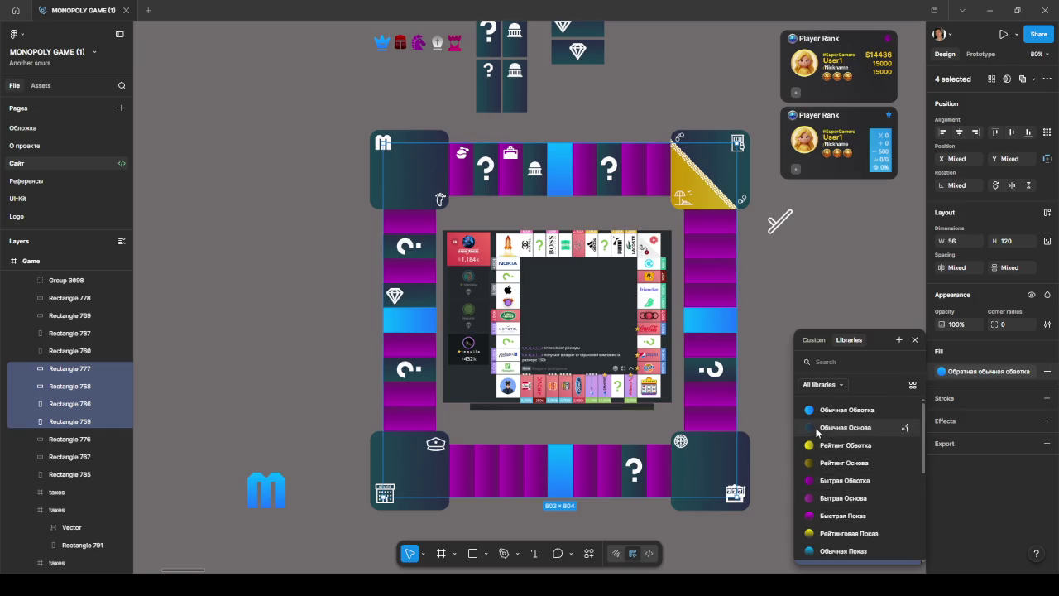
{"action": "left_click", "coordinate": [815, 340]}
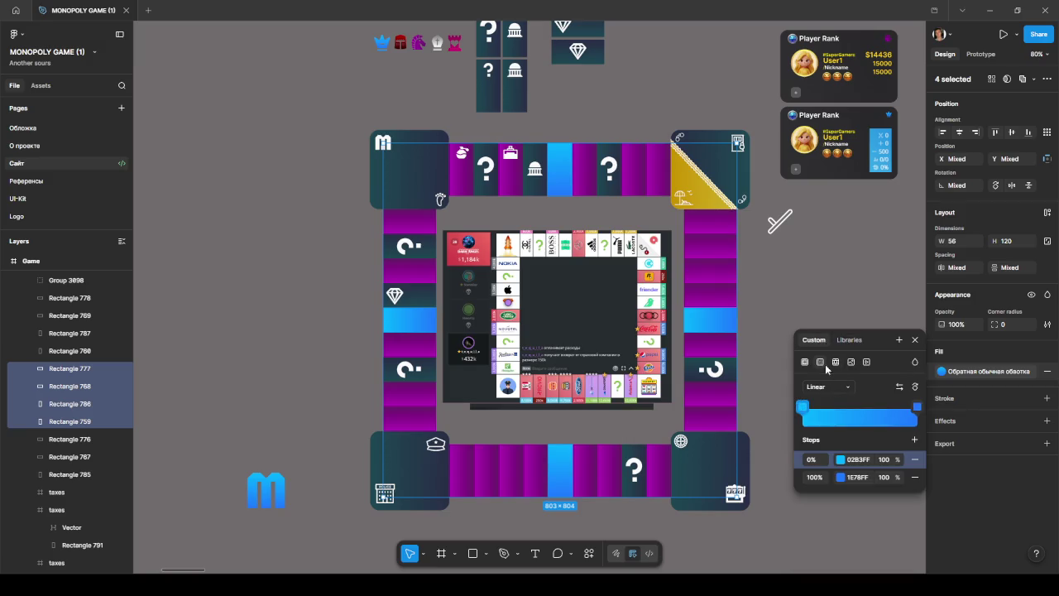
{"action": "left_click", "coordinate": [823, 386]}
{"action": "left_click", "coordinate": [894, 393]}
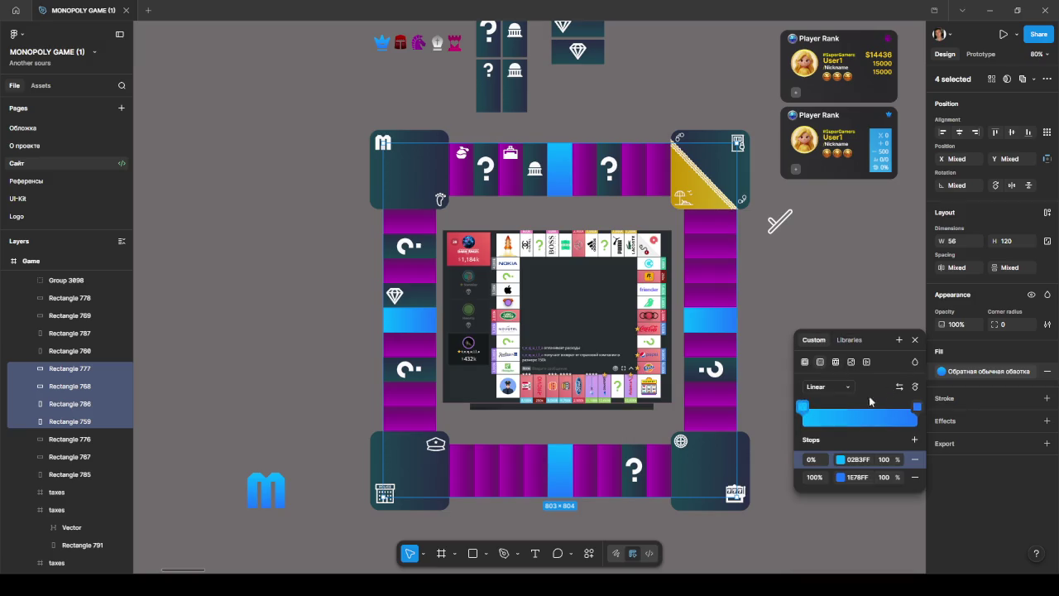
{"action": "left_click", "coordinate": [803, 407]}
{"action": "mouse_move", "coordinate": [709, 448]}
{"action": "left_mouse_down"}
{"action": "mouse_move", "coordinate": [694, 448]}
{"action": "mouse_move", "coordinate": [713, 448]}
{"action": "left_mouse_up"}
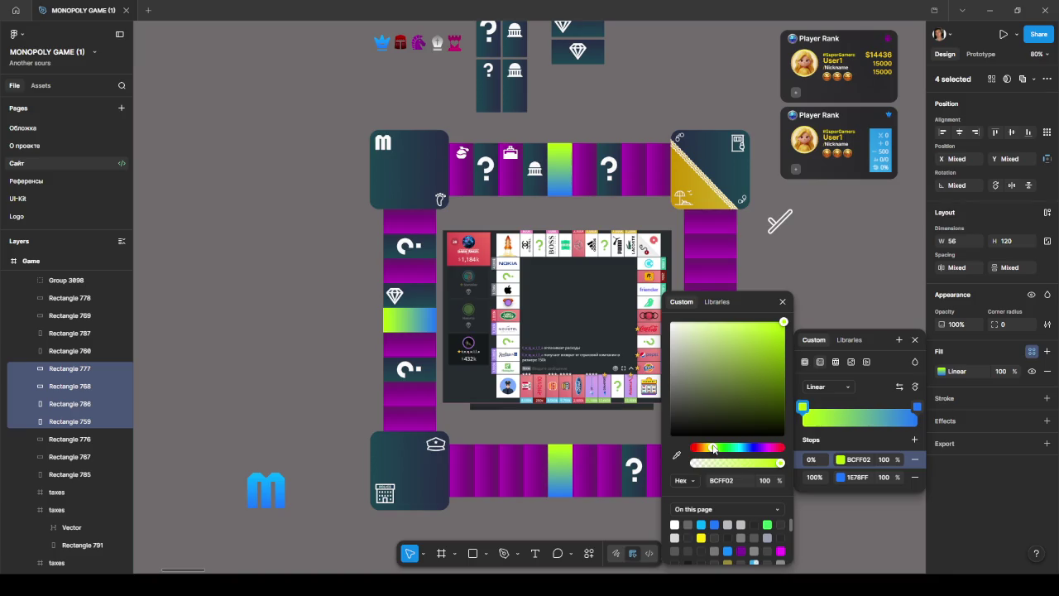
{"action": "left_click", "coordinate": [917, 407]}
{"action": "mouse_move", "coordinate": [744, 448]}
{"action": "left_mouse_down"}
{"action": "mouse_move", "coordinate": [709, 449]}
{"action": "mouse_move", "coordinate": [719, 448]}
{"action": "left_mouse_up"}
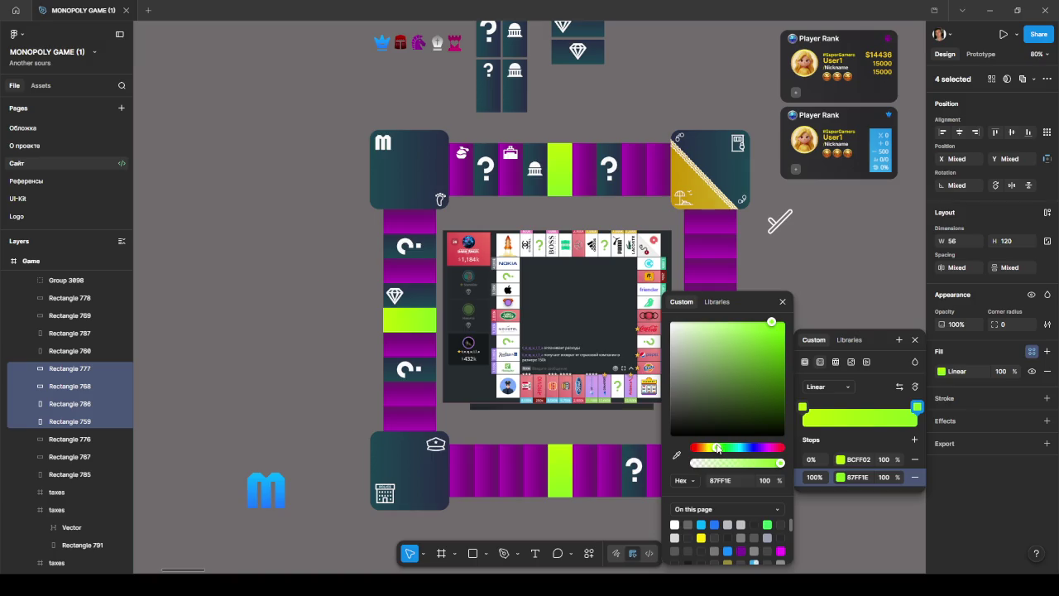
{"action": "left_click_drag", "start_coordinate": [771, 322], "coordinate": [788, 375]}
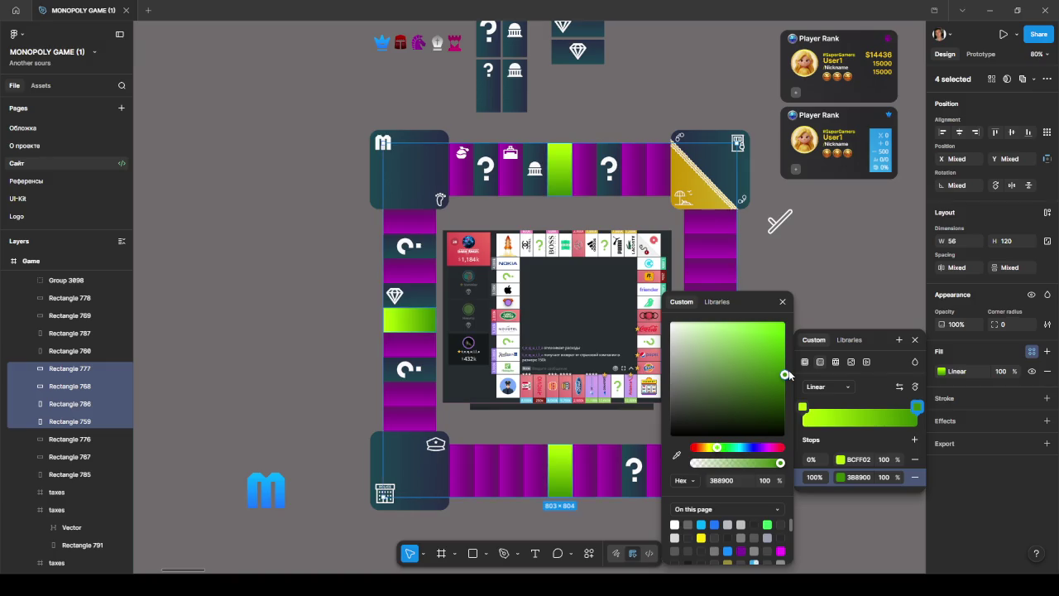
{"action": "left_click_drag", "start_coordinate": [789, 376], "coordinate": [782, 377]}
- Set the gradient stops to dark purple shades 380F34 and 270428
{"action": "left_click", "coordinate": [803, 407]}
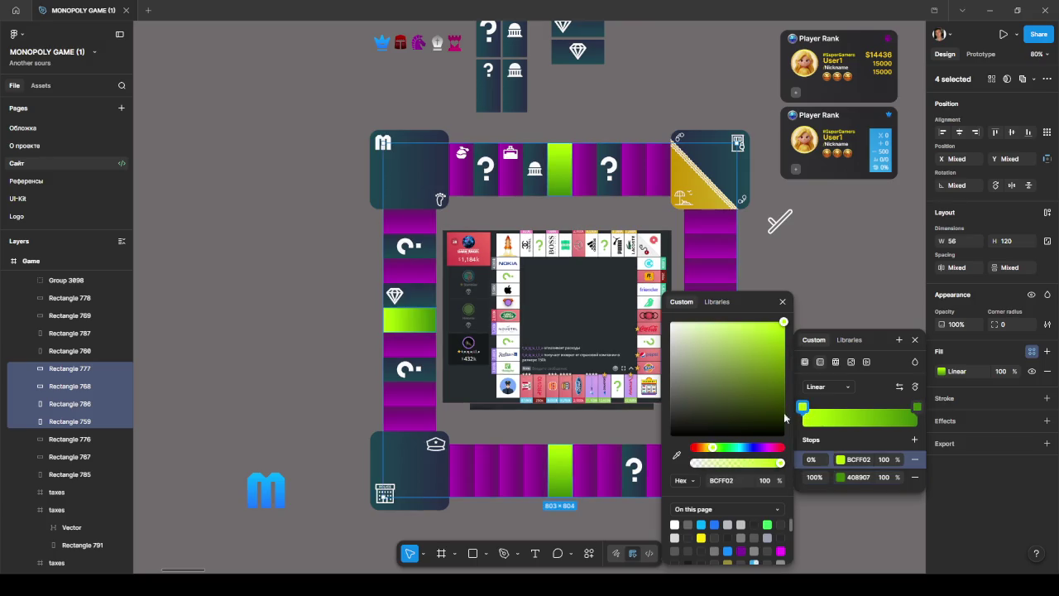
{"action": "left_click_drag", "start_coordinate": [784, 323], "coordinate": [779, 369]}
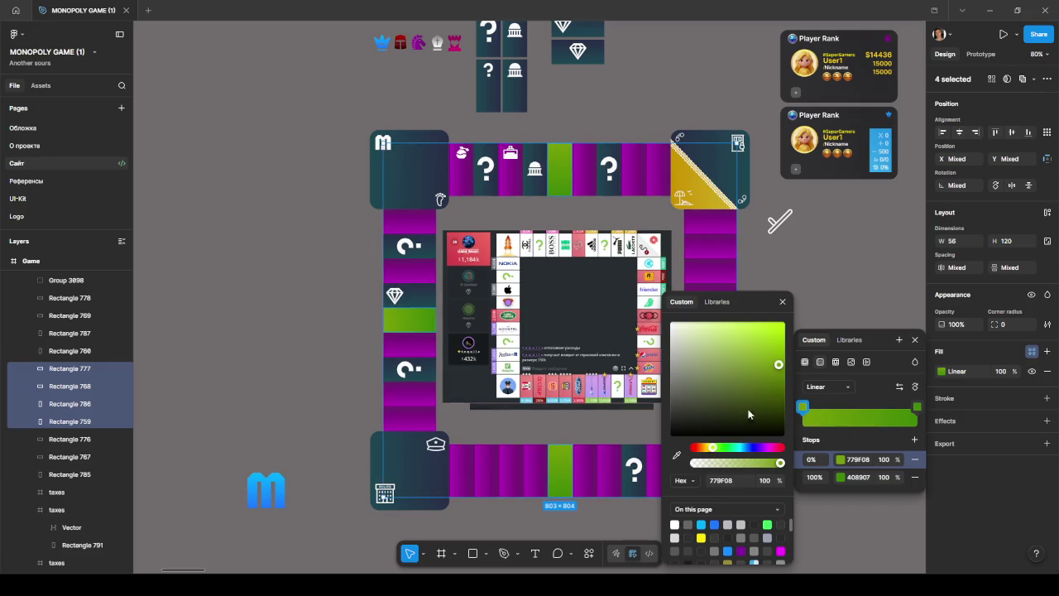
{"action": "left_click_drag", "start_coordinate": [743, 418], "coordinate": [791, 439]}
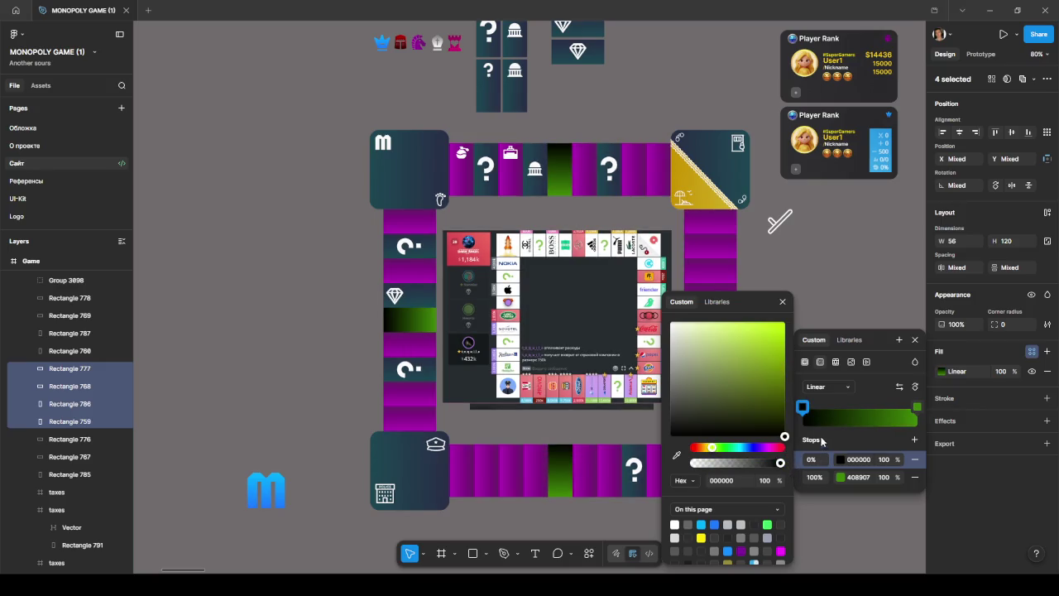
{"action": "left_click", "coordinate": [819, 477]}
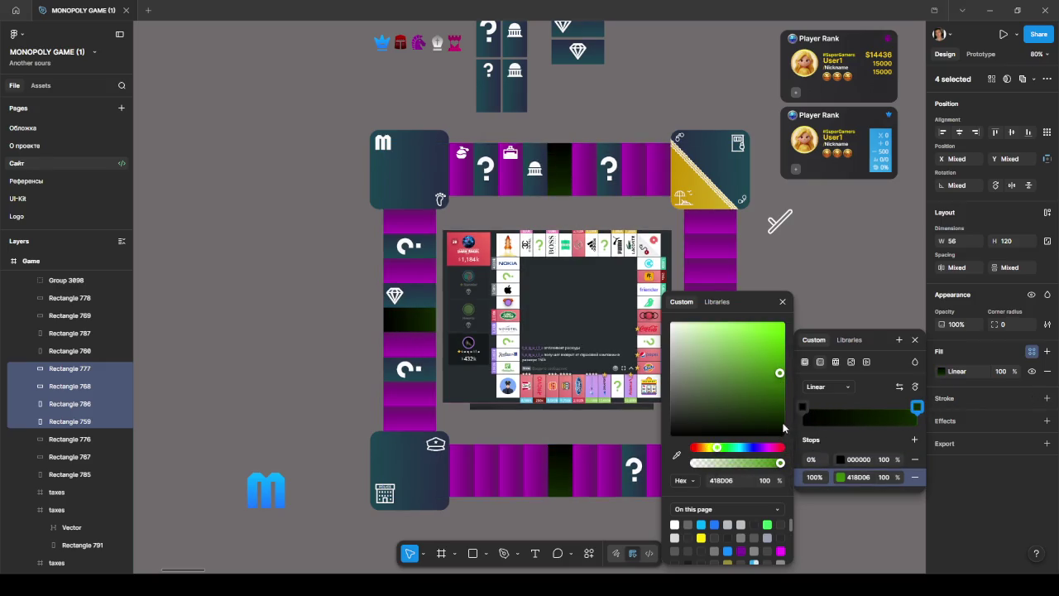
{"action": "left_click_drag", "start_coordinate": [784, 424], "coordinate": [753, 425]}
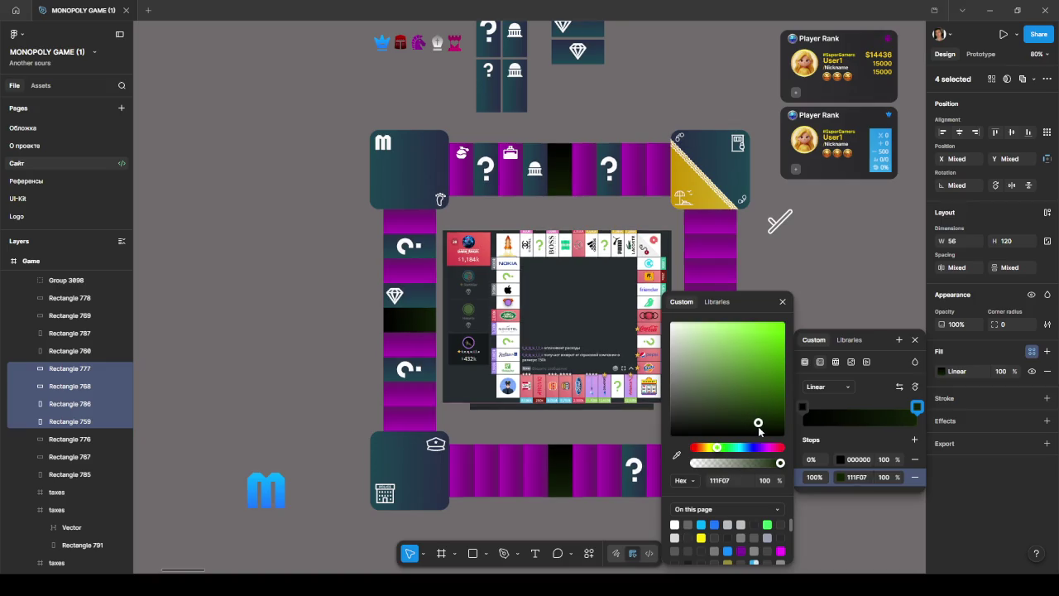
{"action": "left_click_drag", "start_coordinate": [717, 447], "coordinate": [699, 447]}
{"action": "left_click_drag", "start_coordinate": [761, 424], "coordinate": [765, 427]}
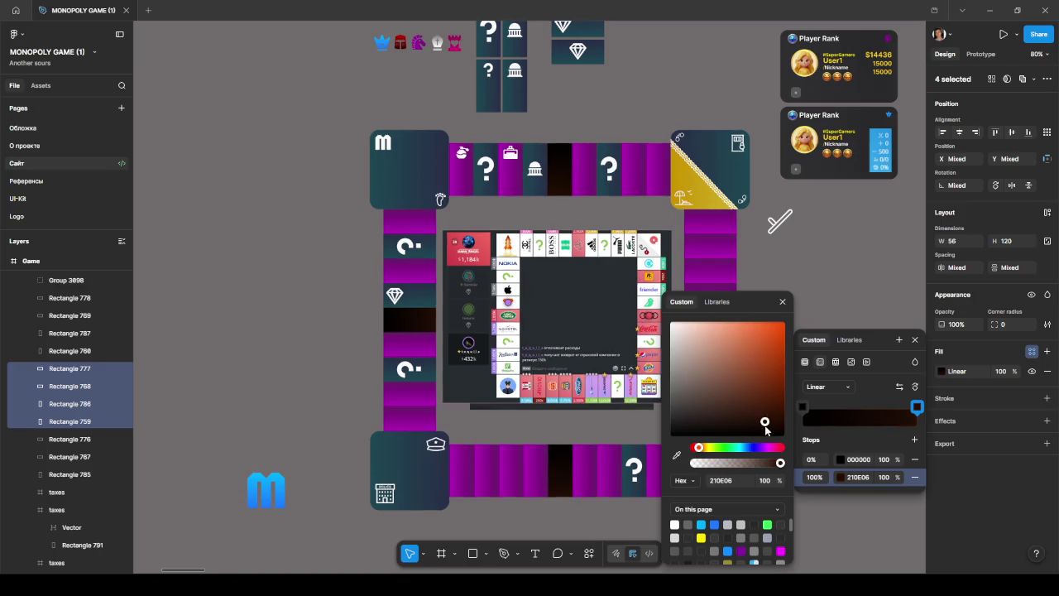
{"action": "left_click_drag", "start_coordinate": [760, 447], "coordinate": [775, 426]}
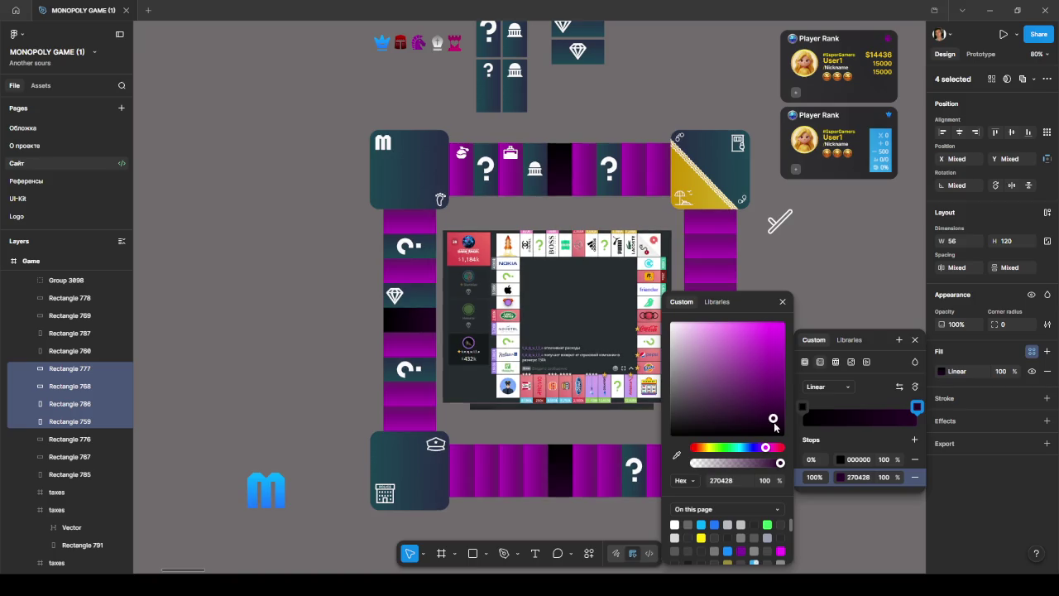
{"action": "left_click", "coordinate": [802, 406]}
{"action": "left_click_drag", "start_coordinate": [763, 448], "coordinate": [756, 412]}
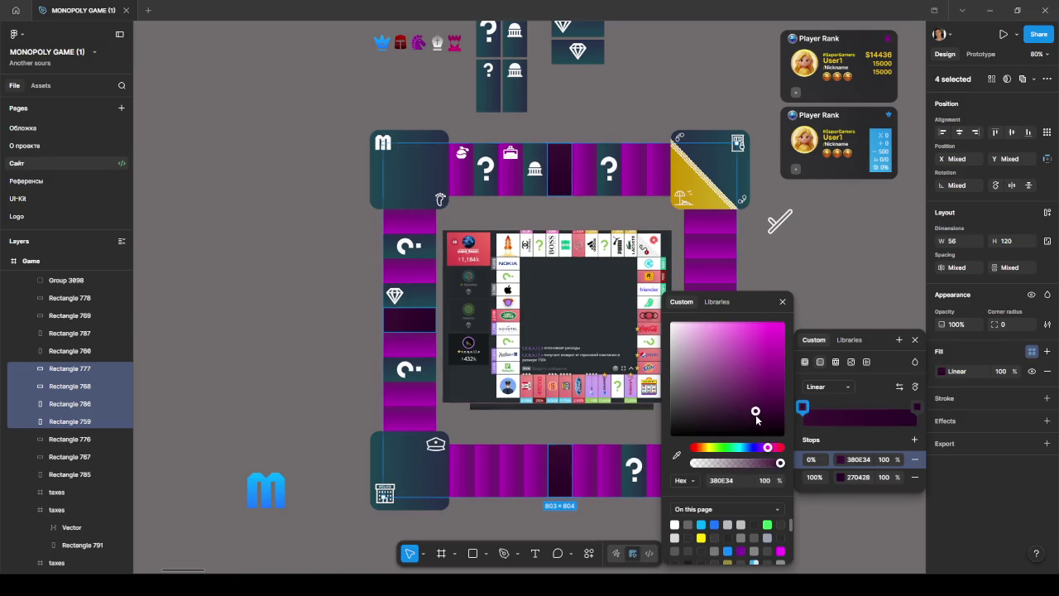
{"action": "left_click_drag", "start_coordinate": [757, 420], "coordinate": [754, 420]}
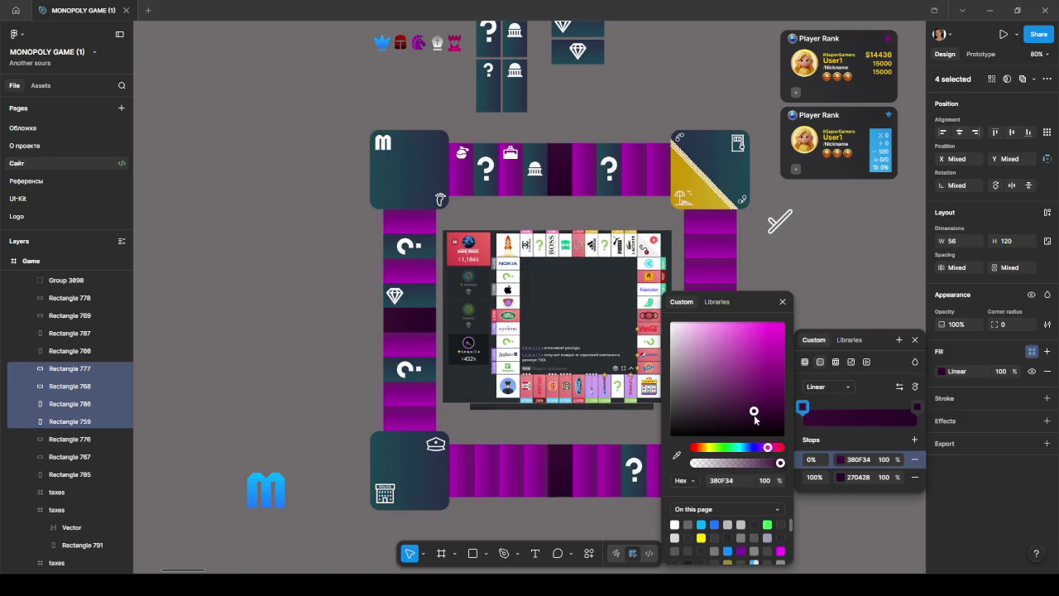
{"action": "left_click", "coordinate": [303, 381]}
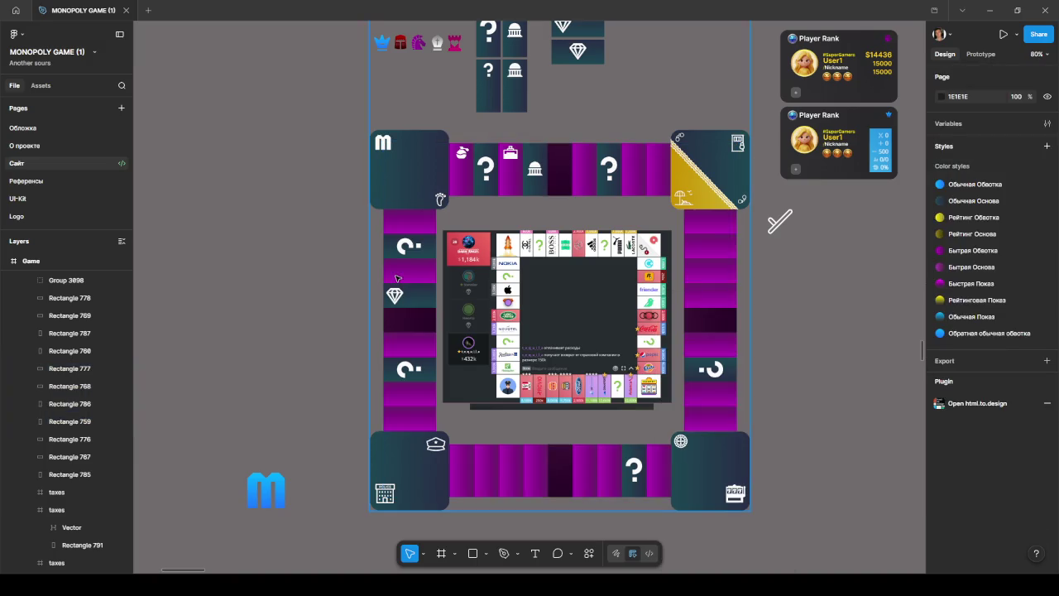
- Give Rectangles 756 and 757 on the top row a solid light pink fill
{"action": "scroll", "coordinate": [438, 144], "scroll_direction": "up", "scroll_amount": 5, "text": "ctrl"}
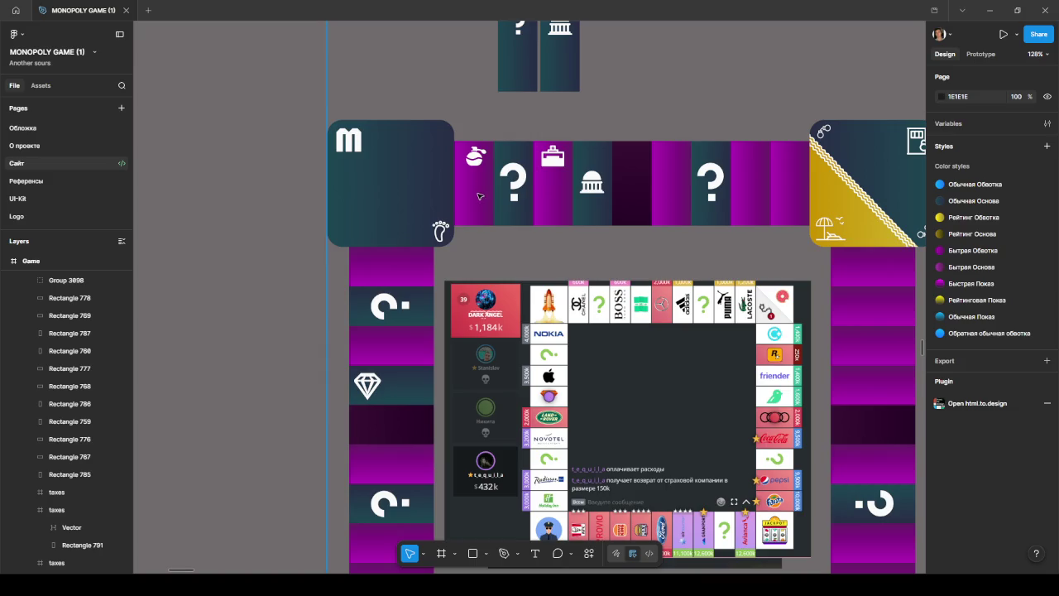
{"action": "scroll", "coordinate": [479, 196], "scroll_direction": "down", "scroll_amount": 2, "text": "ctrl"}
{"action": "scroll", "coordinate": [478, 196], "scroll_direction": "down", "scroll_amount": 2, "text": "ctrl"}
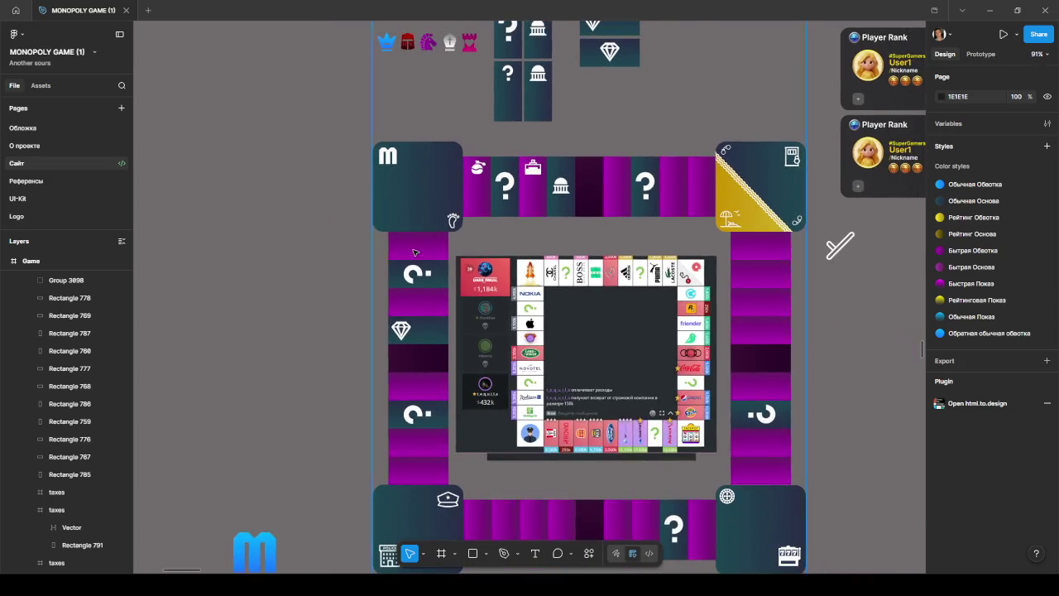
{"action": "left_click", "coordinate": [479, 199]}
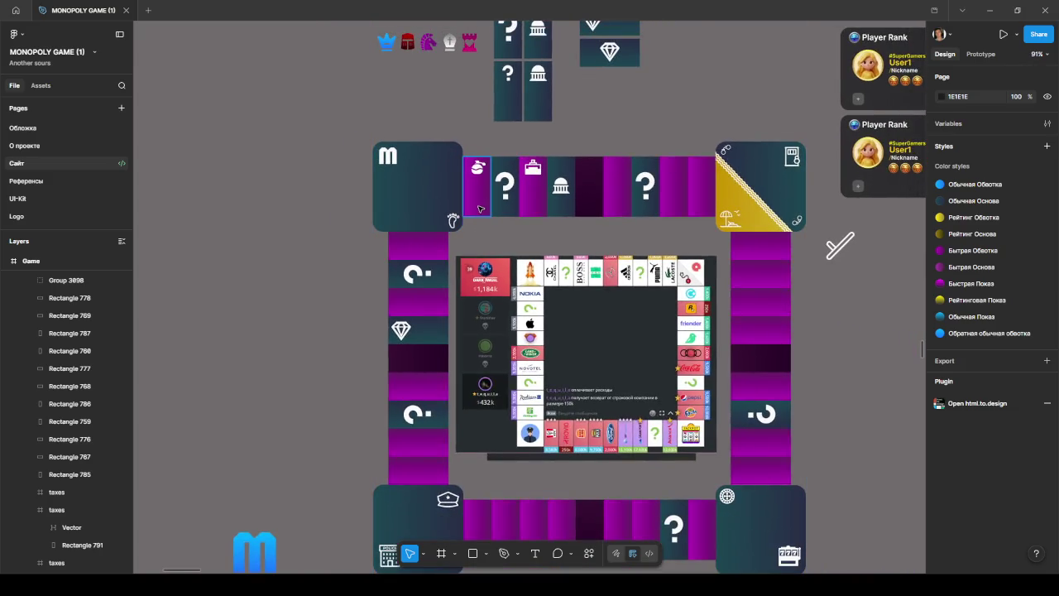
{"action": "left_click", "coordinate": [533, 202], "text": "shift"}
{"action": "left_click", "coordinate": [941, 371]}
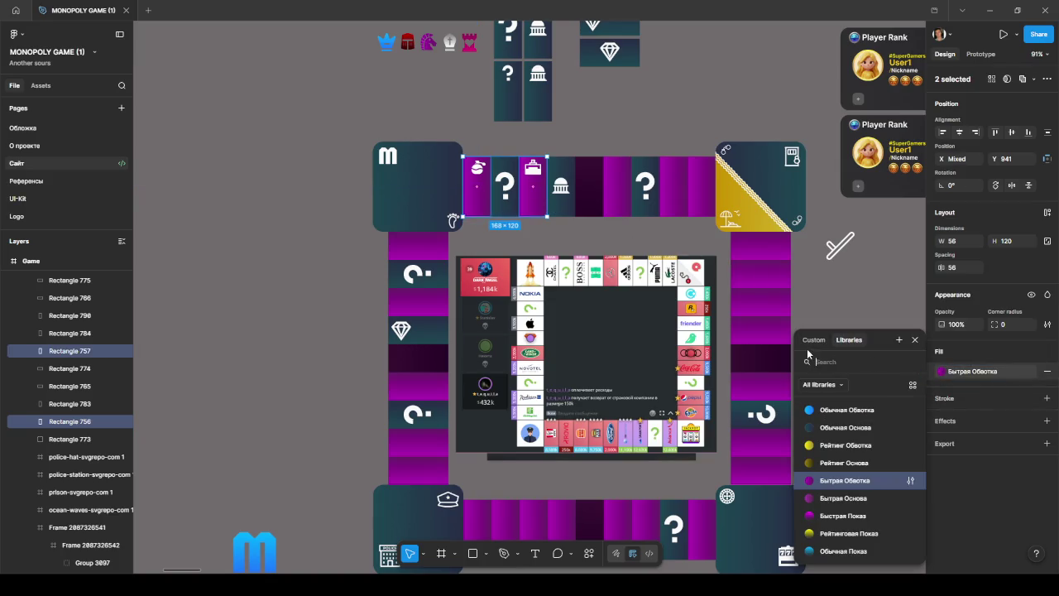
{"action": "left_click", "coordinate": [815, 340]}
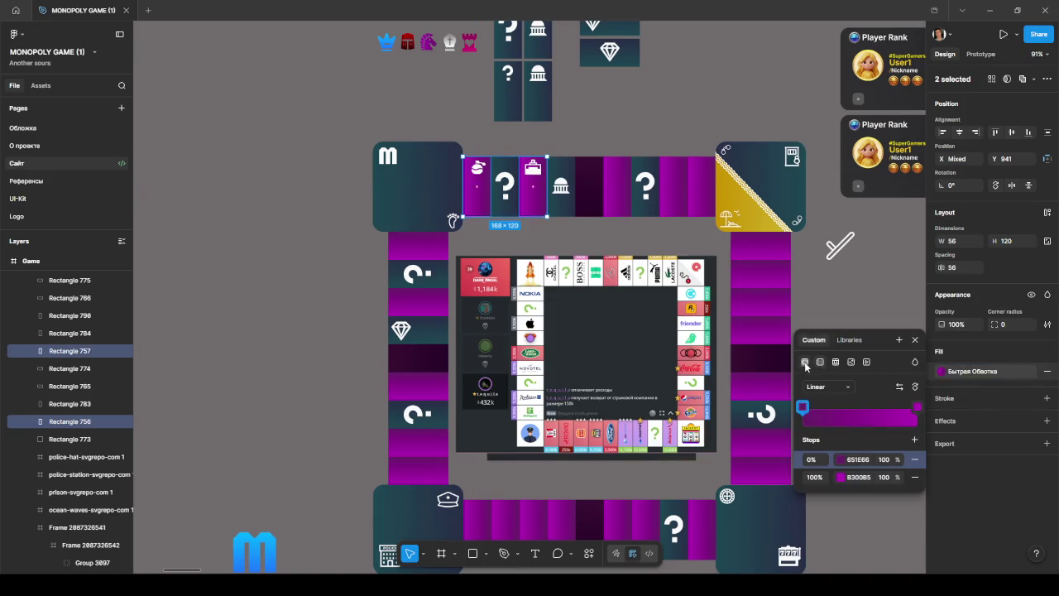
{"action": "left_click", "coordinate": [805, 363]}
{"action": "left_click_drag", "start_coordinate": [871, 447], "coordinate": [864, 453]}
{"action": "mouse_move", "coordinate": [883, 390]}
{"action": "left_mouse_down"}
{"action": "mouse_move", "coordinate": [835, 338]}
{"action": "mouse_move", "coordinate": [814, 334]}
{"action": "mouse_move", "coordinate": [827, 335]}
{"action": "mouse_move", "coordinate": [829, 320]}
{"action": "left_mouse_up"}
{"action": "left_click", "coordinate": [901, 448]}
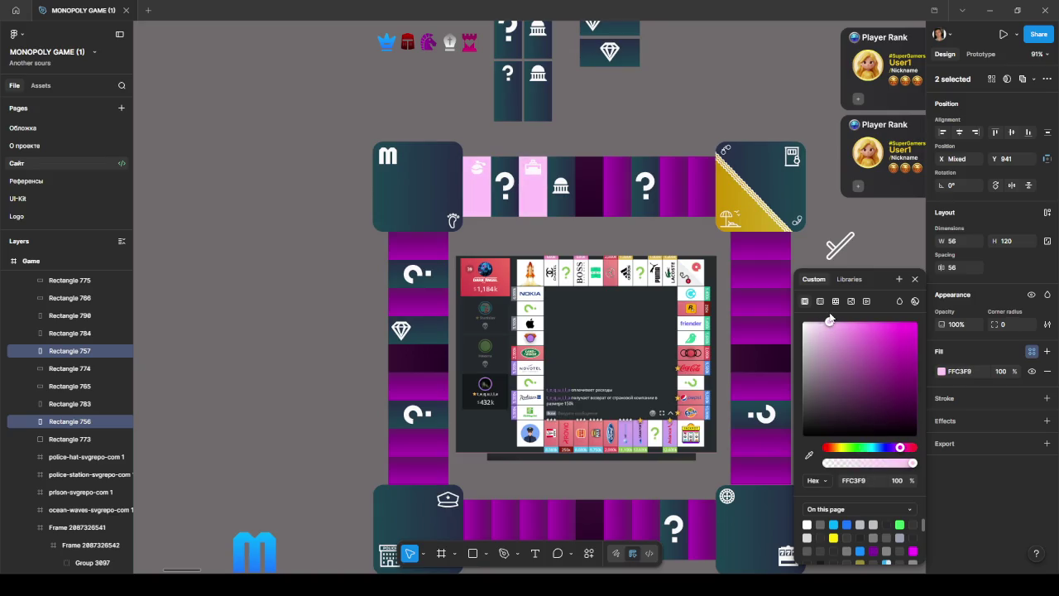
- Turn the tiles' fill into a linear gradient with bright and deeper pink stops
{"action": "left_click", "coordinate": [821, 302]}
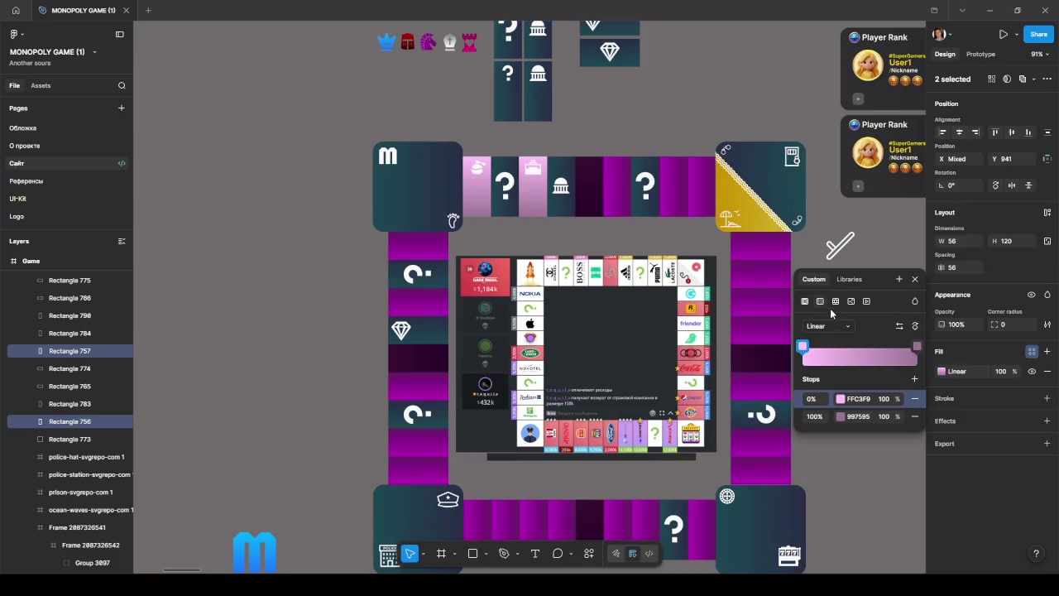
{"action": "left_click", "coordinate": [917, 347]}
{"action": "mouse_move", "coordinate": [747, 331]}
{"action": "left_mouse_down"}
{"action": "mouse_move", "coordinate": [751, 319]}
{"action": "mouse_move", "coordinate": [737, 377]}
{"action": "left_mouse_up"}
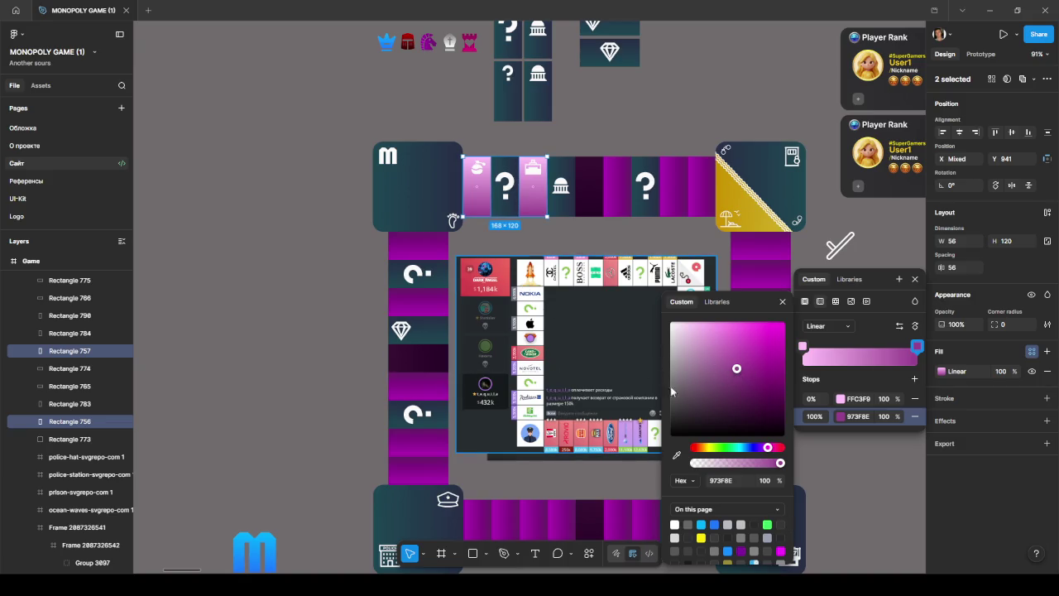
{"action": "left_click", "coordinate": [803, 347]}
{"action": "left_click_drag", "start_coordinate": [702, 321], "coordinate": [731, 331]}
{"action": "left_click", "coordinate": [351, 354]}
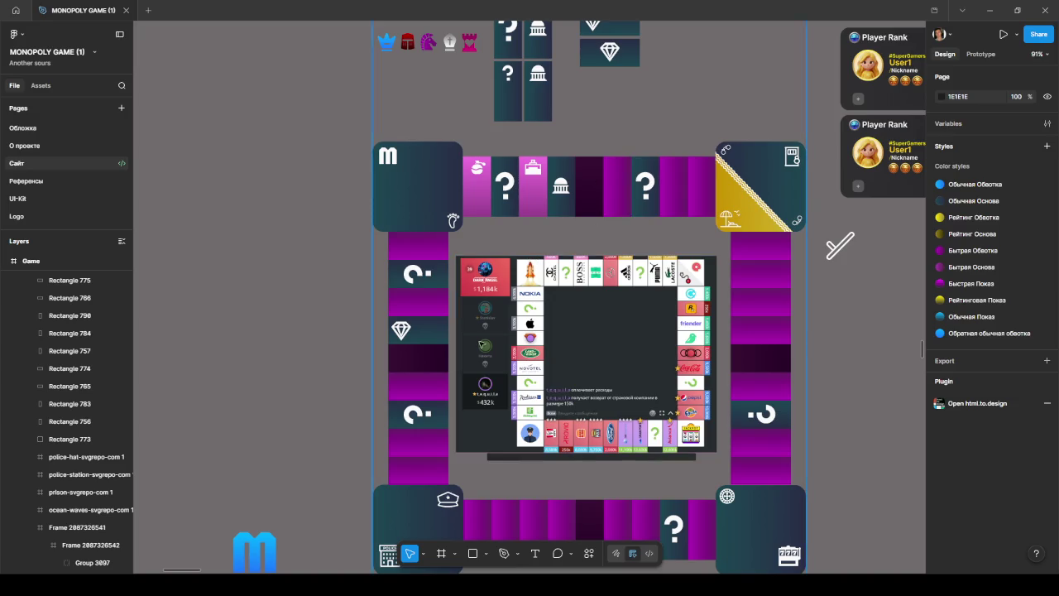
{"action": "left_click", "coordinate": [987, 10]}
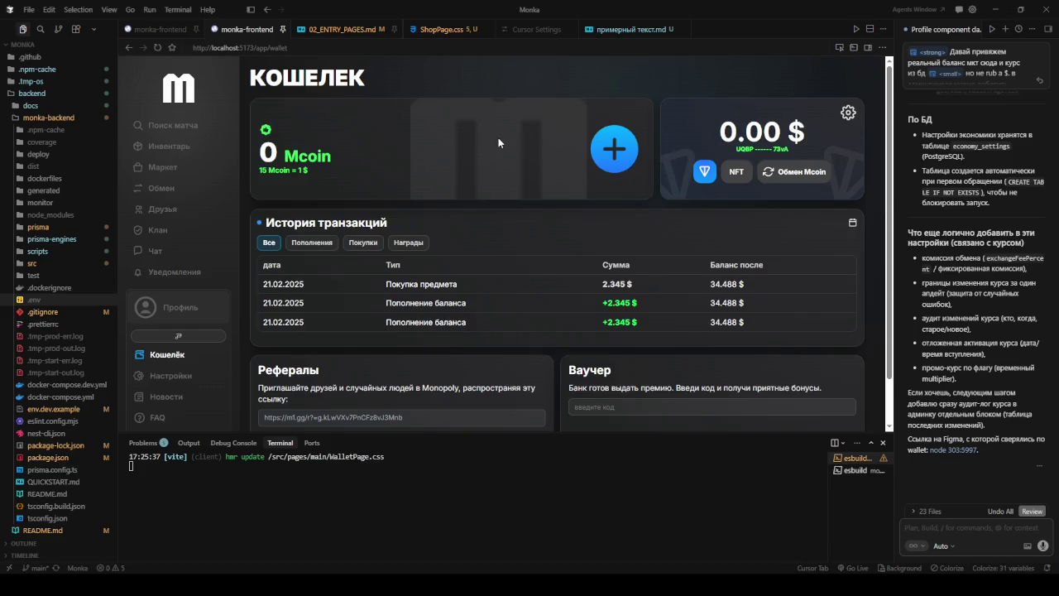
- Attach the Mcoin panel's round plus icon and ask the agent to swap it for a Пополнить button
{"action": "left_click", "coordinate": [251, 10]}
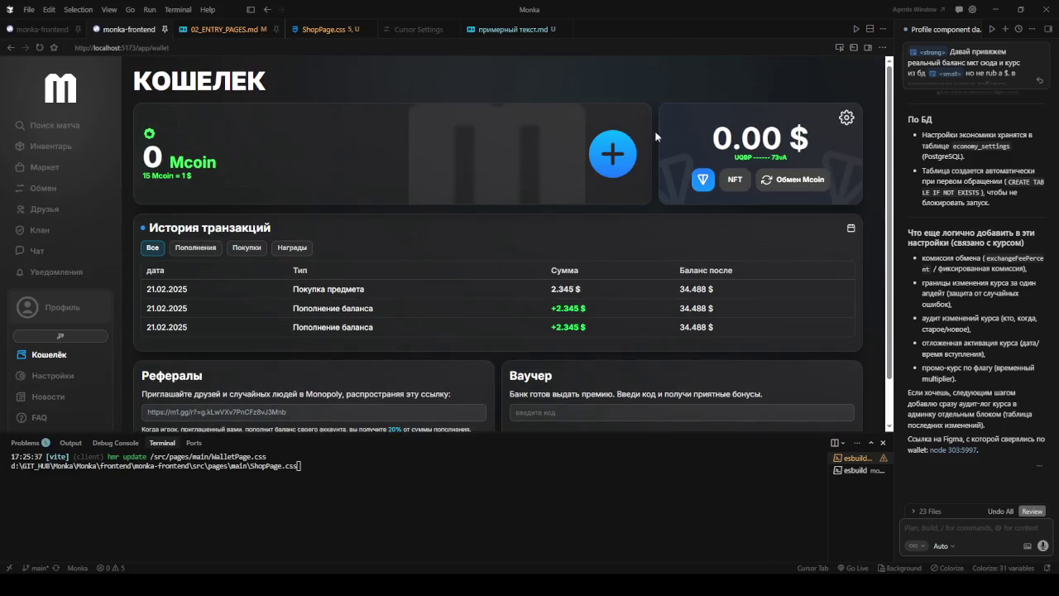
{"action": "scroll", "coordinate": [760, 93], "scroll_direction": "down", "scroll_amount": 2}
{"action": "scroll", "coordinate": [760, 93], "scroll_direction": "up", "scroll_amount": 2}
{"action": "left_click", "coordinate": [839, 47]}
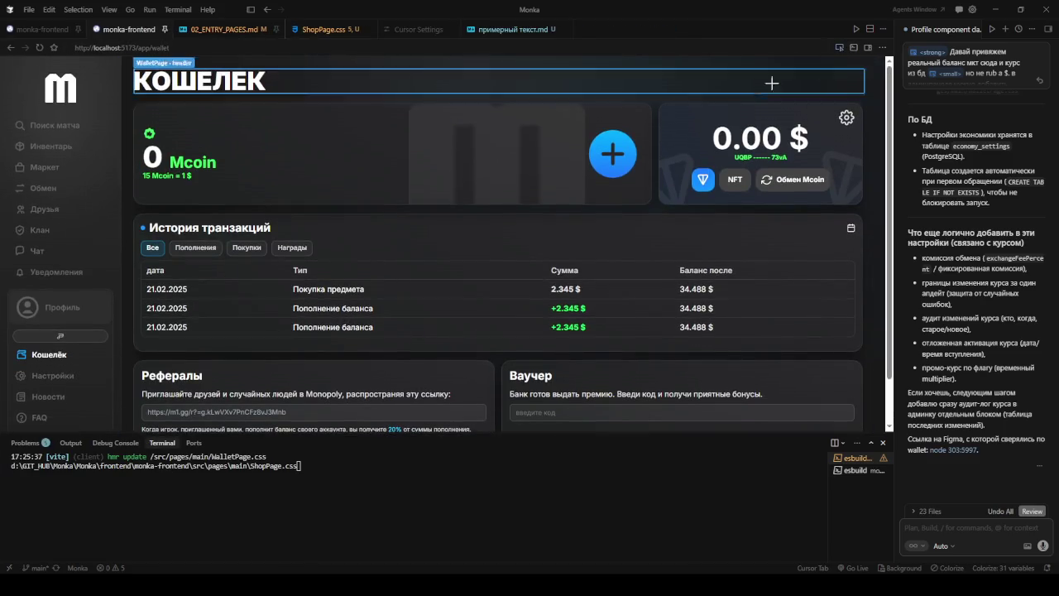
{"action": "left_click", "coordinate": [627, 175]}
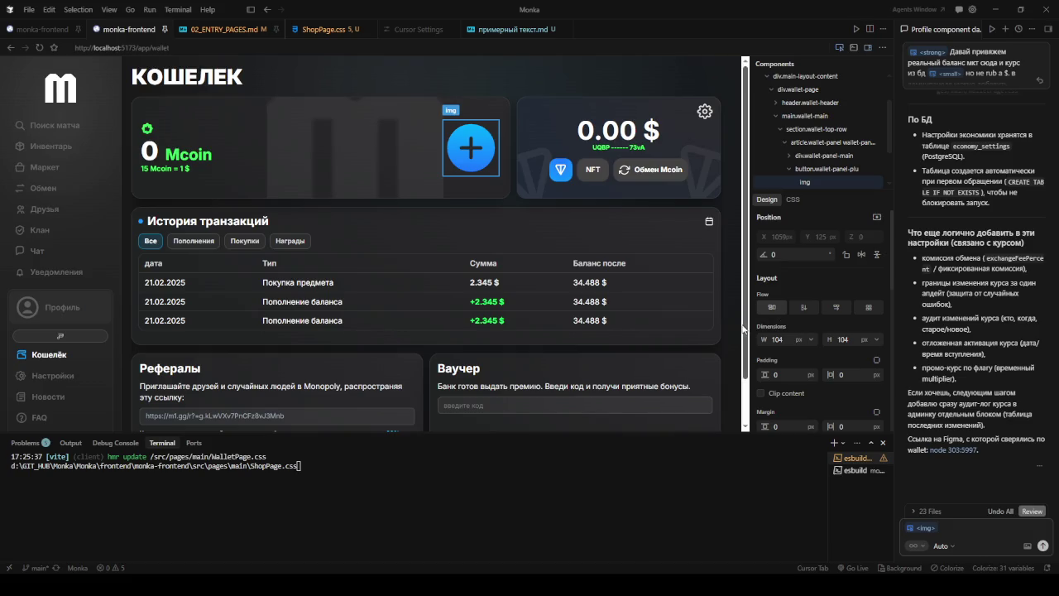
{"action": "left_click", "coordinate": [867, 48]}
{"action": "type", "text": "дава"}
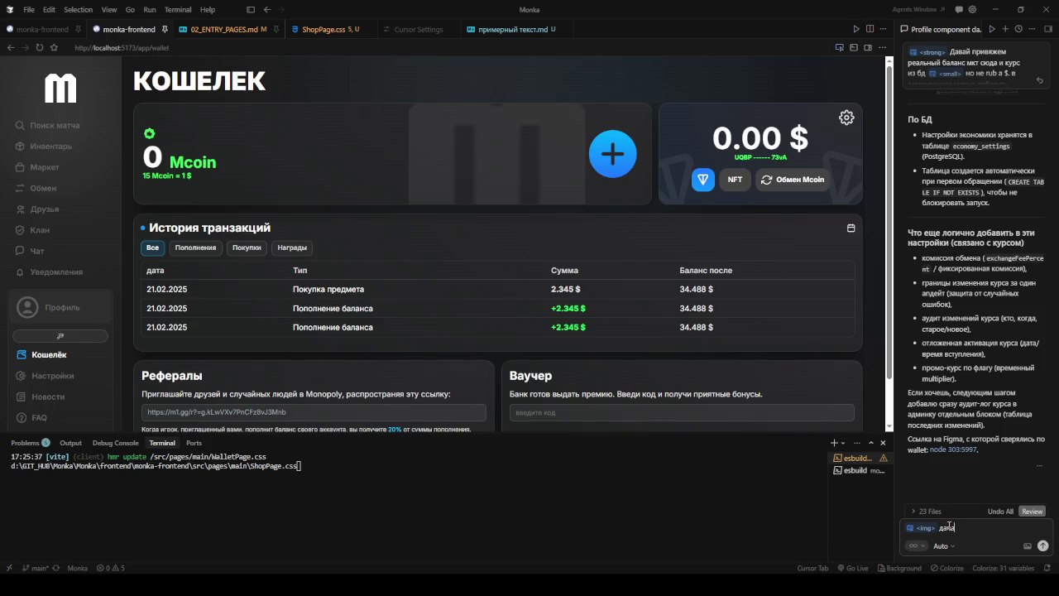
{"action": "type", "text": "й вместо него к"}
{"action": "type", "text": "нопку пополнить"}
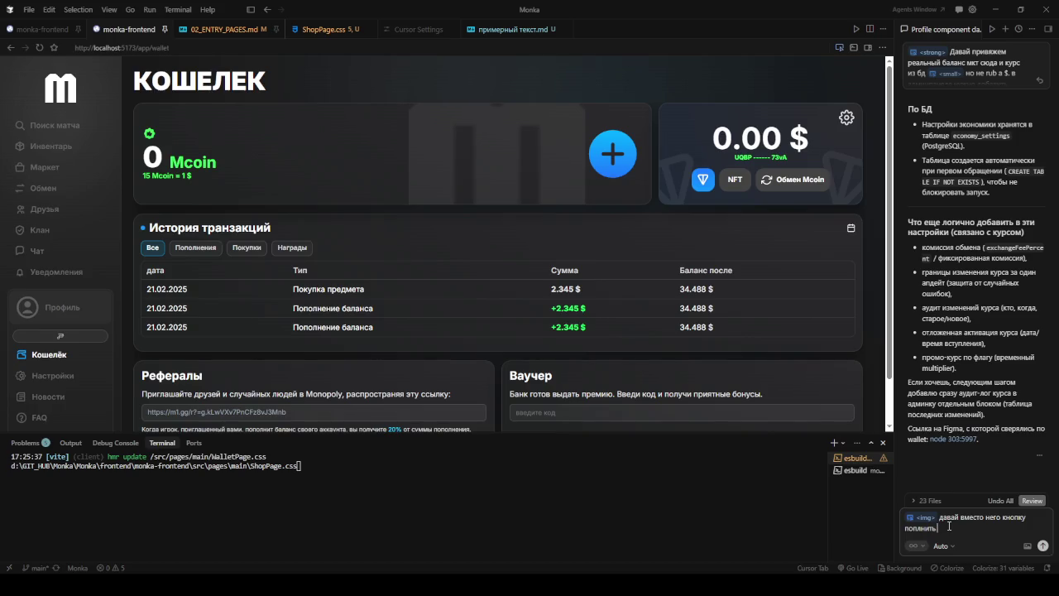
{"action": "key", "text": "Return"}
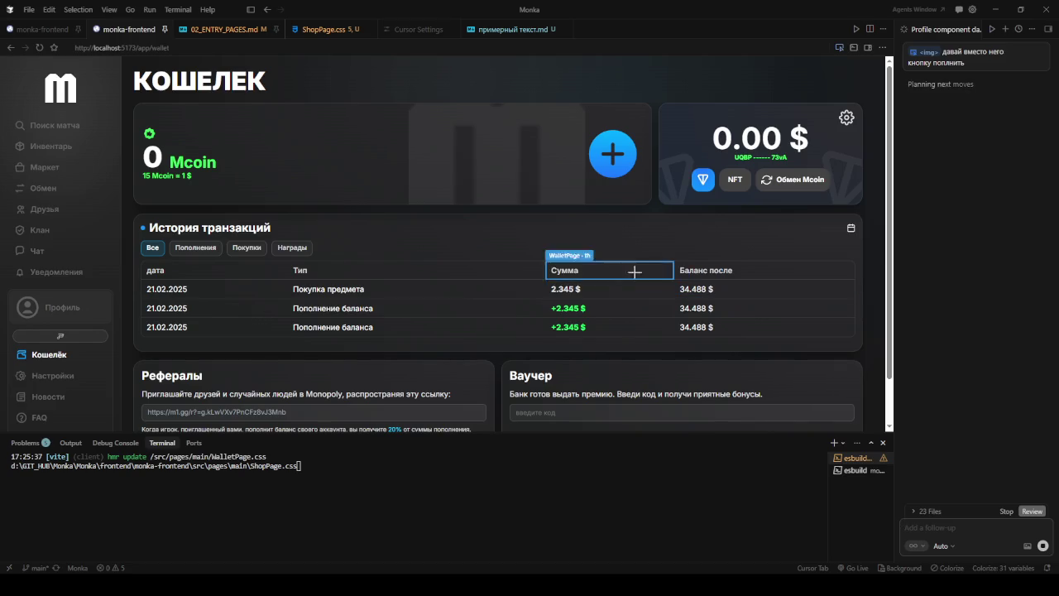
{"action": "key", "text": "Escape"}
- Attach the Транзакций history section to the chat and draft a message about the balance-after column
{"action": "left_click", "coordinate": [840, 49]}
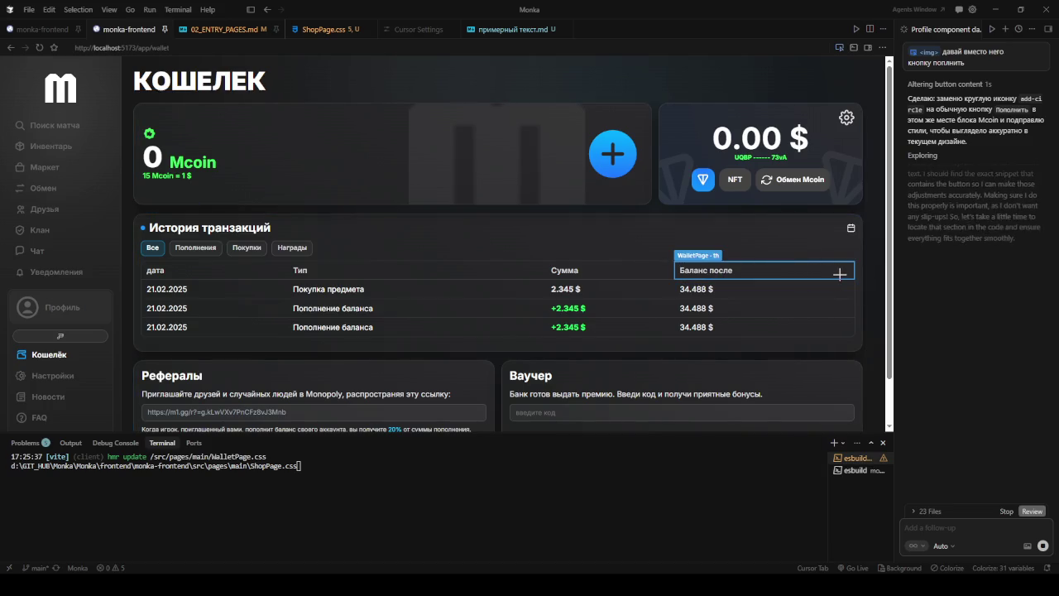
{"action": "left_click", "coordinate": [857, 273]}
{"action": "type", "text": "c"}
{"action": "type", "text": "юда нужно "}
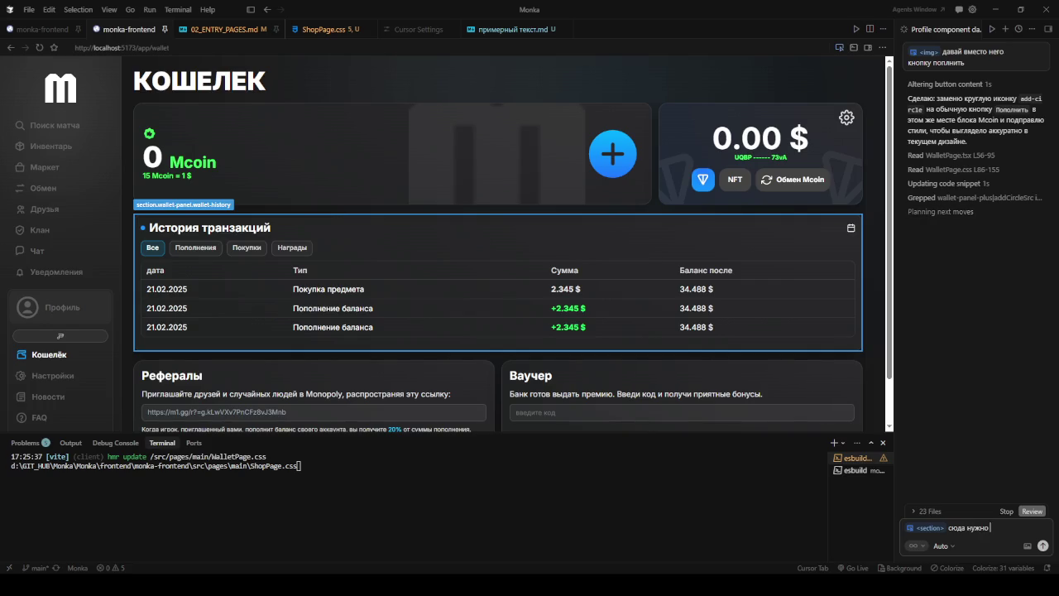
{"action": "type", "text": "добавить"}
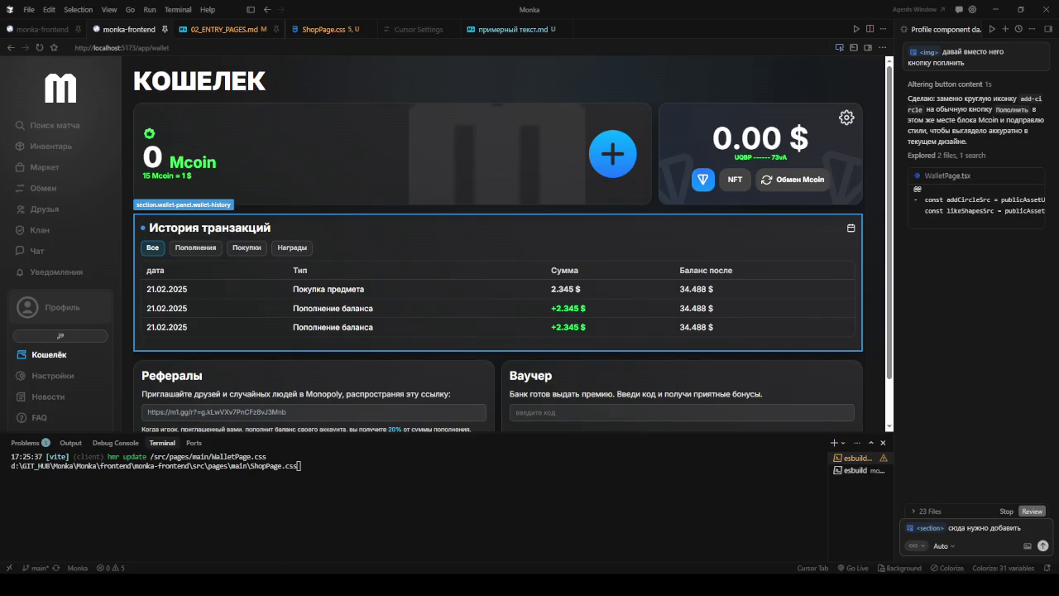
{"action": "key", "text": "BackSpace"}
{"action": "key", "text": "BackSpace"}
{"action": "key", "text": "BackSpace"}
{"action": "key", "text": "BackSpace"}
{"action": "key", "text": "BackSpace"}
{"action": "key", "text": "BackSpace"}
{"action": "type", "text": "с"}
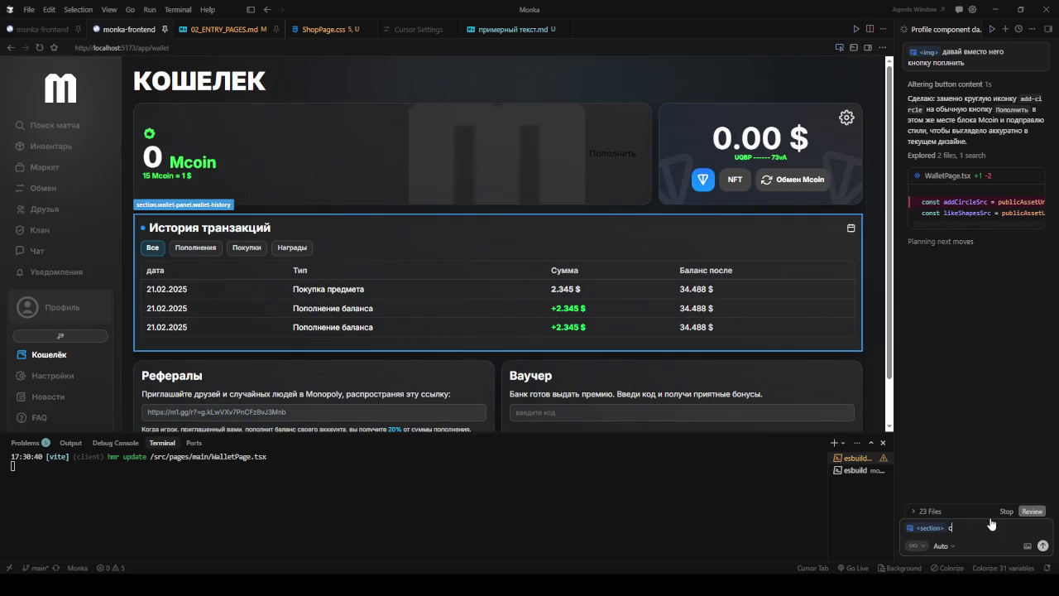
{"action": "type", "text": "юда баланс после указыва"}
{"action": "key", "text": "BackSpace"}
{"action": "key", "text": "ctrl+BackSpace"}
{"action": "key", "text": "ctrl+BackSpace"}
{"action": "key", "text": "ctrl+BackSpace"}
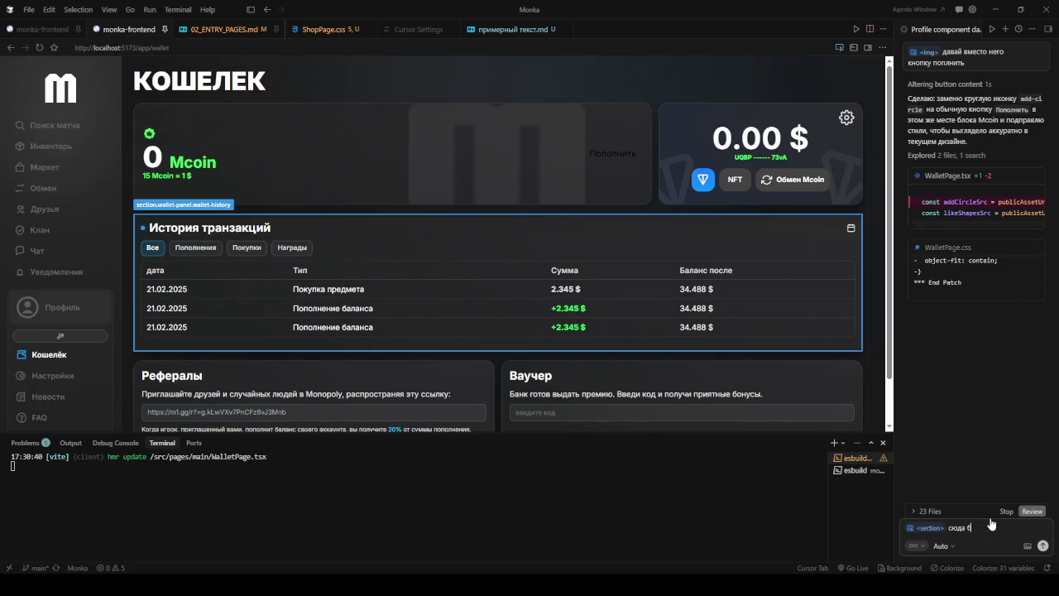
{"action": "type", "text": "ук"}
{"action": "key", "text": "BackSpace"}
{"action": "key", "text": "BackSpace"}
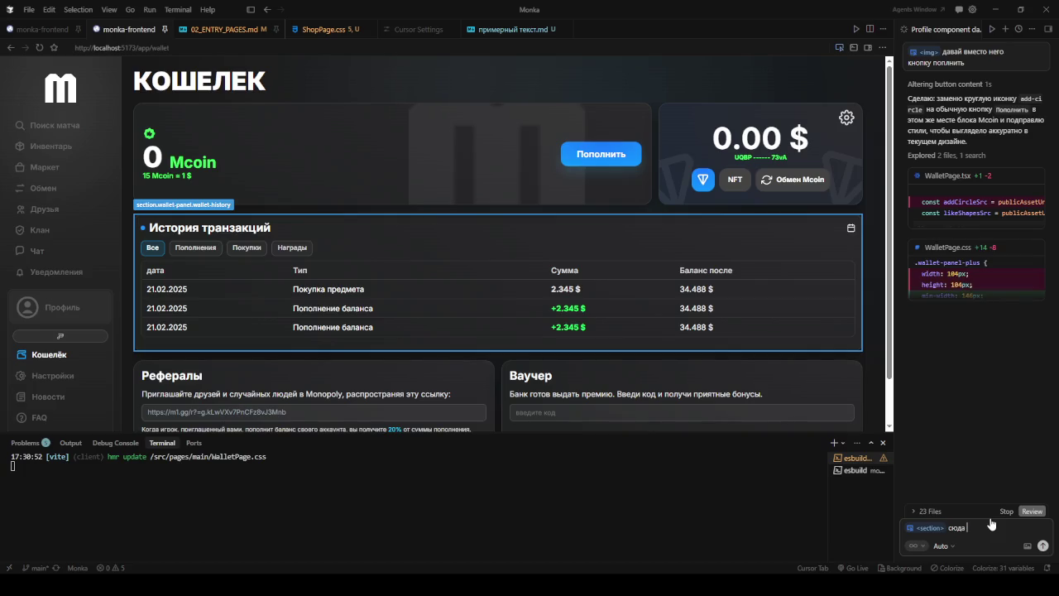
- Ask the agent to add a Сумма МКТ column and show Баланс после in MKT
{"action": "type", "text": "добавля"}
{"action": "type", "text": "ем стол"}
{"action": "type", "text": "б"}
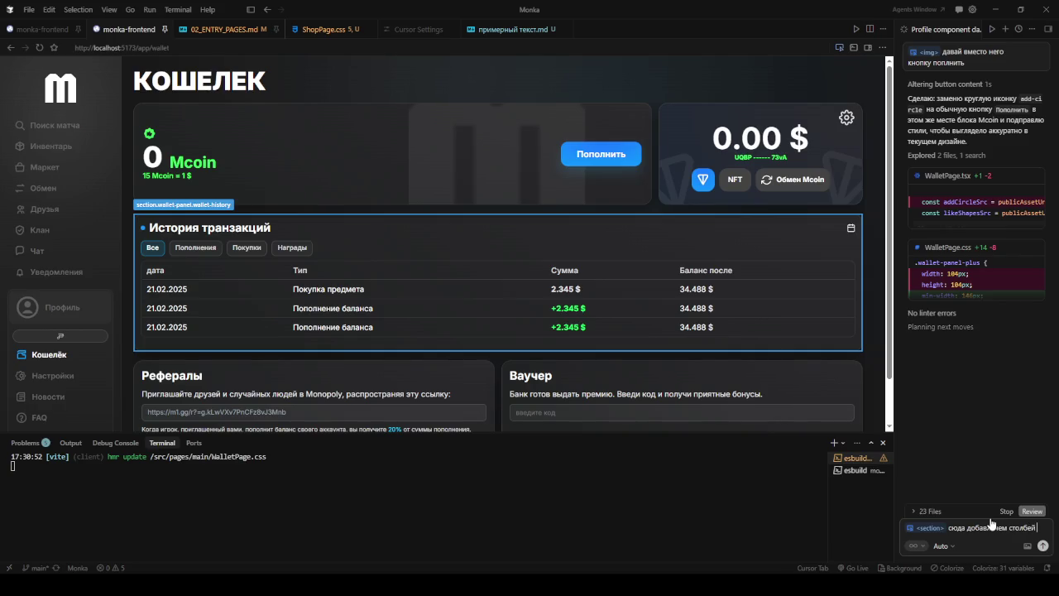
{"action": "type", "text": "ей"}
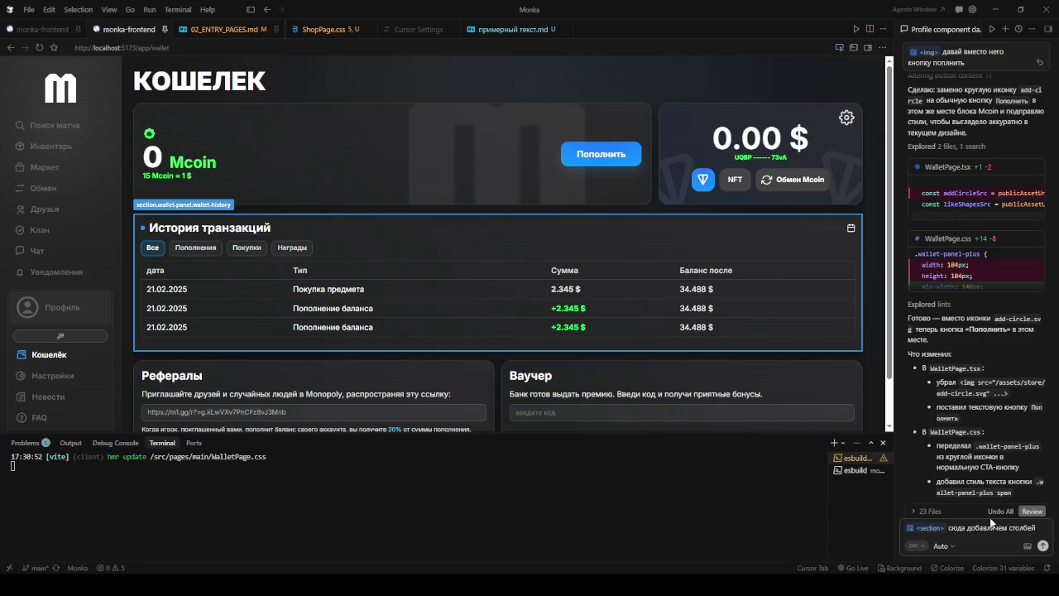
{"action": "key", "text": "BackSpace"}
{"action": "type", "text": "ц"}
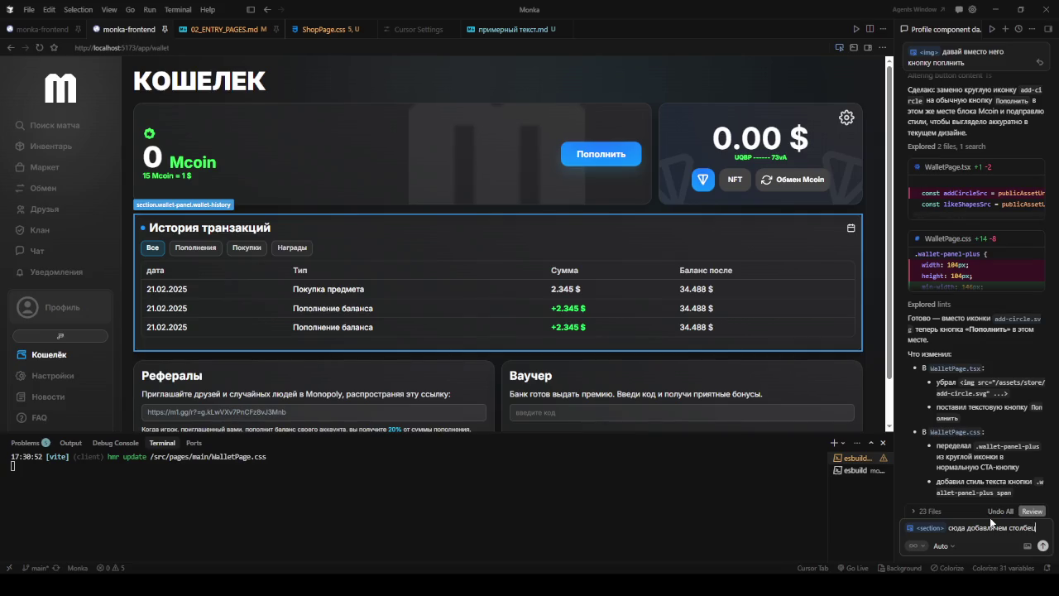
{"action": "type", "text": " после суммы - сумма мкт и баланс"}
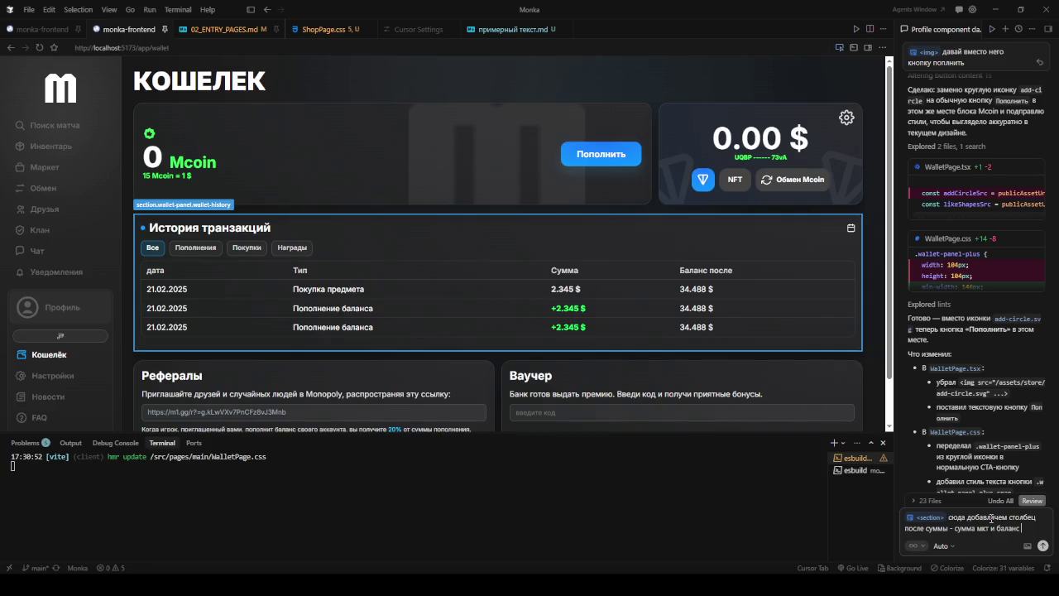
{"action": "type", "text": "уже в мкт"}
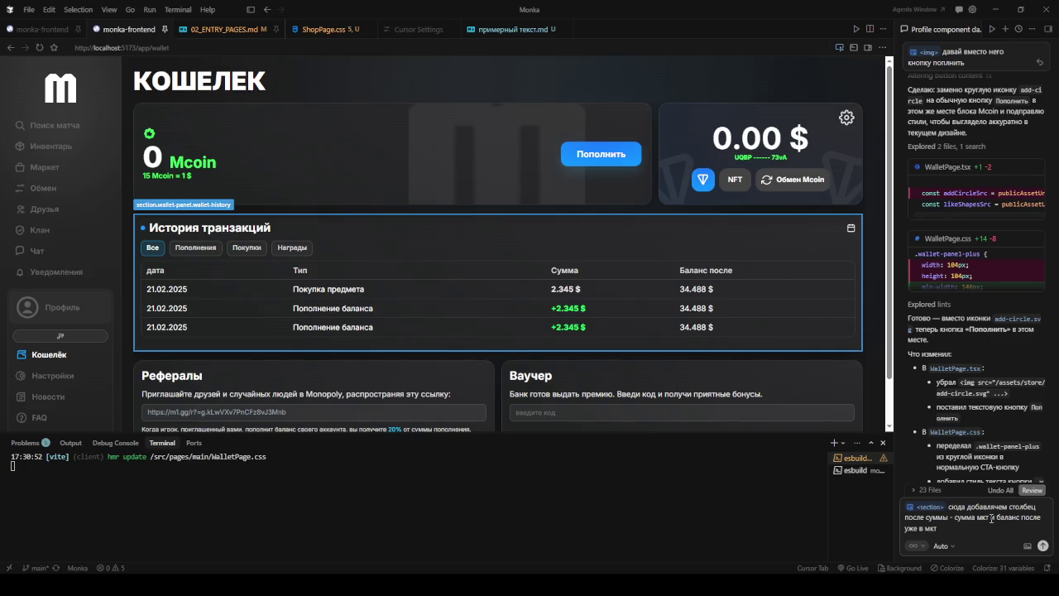
{"action": "key", "text": "Return"}
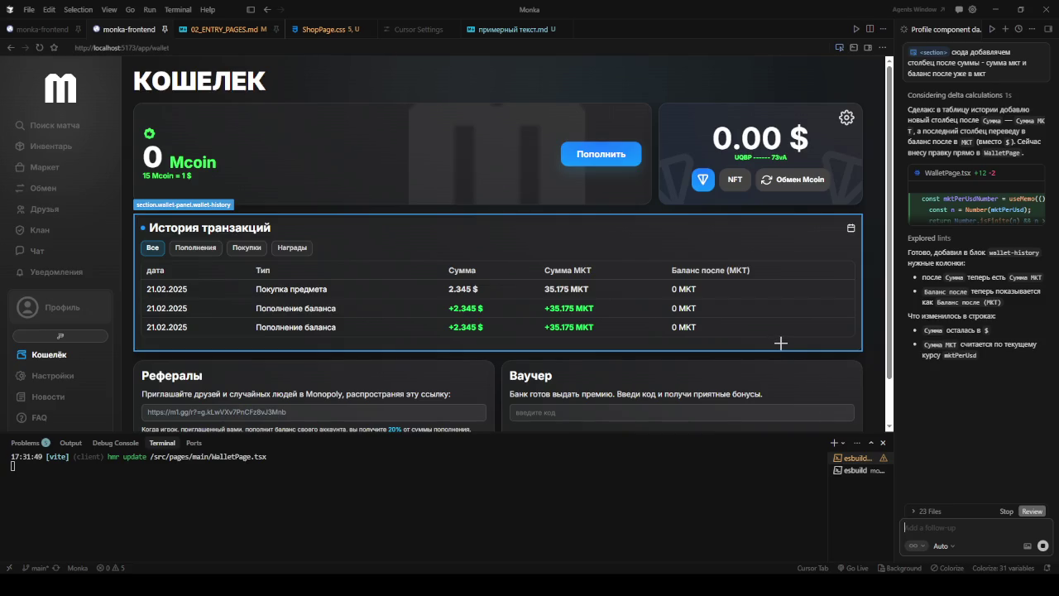
- Reattach the history section and ask to replace mock transactions with real backend data
{"action": "left_click", "coordinate": [811, 335]}
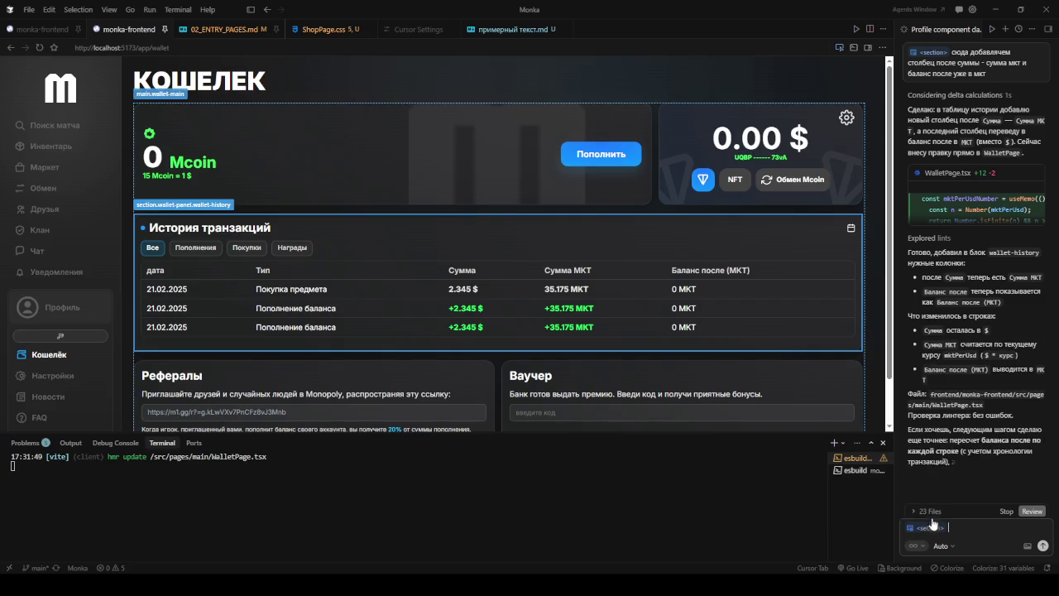
{"action": "type", "text": "дава"}
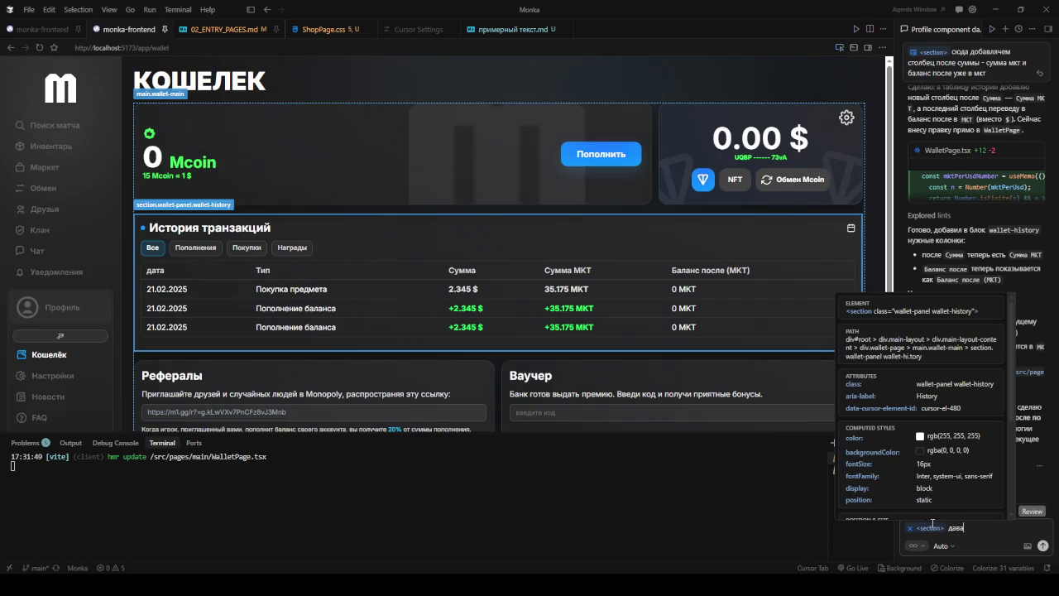
{"action": "type", "text": "й теперь убере"}
{"action": "type", "text": "м моки"}
{"action": "type", "text": " и подтащим"}
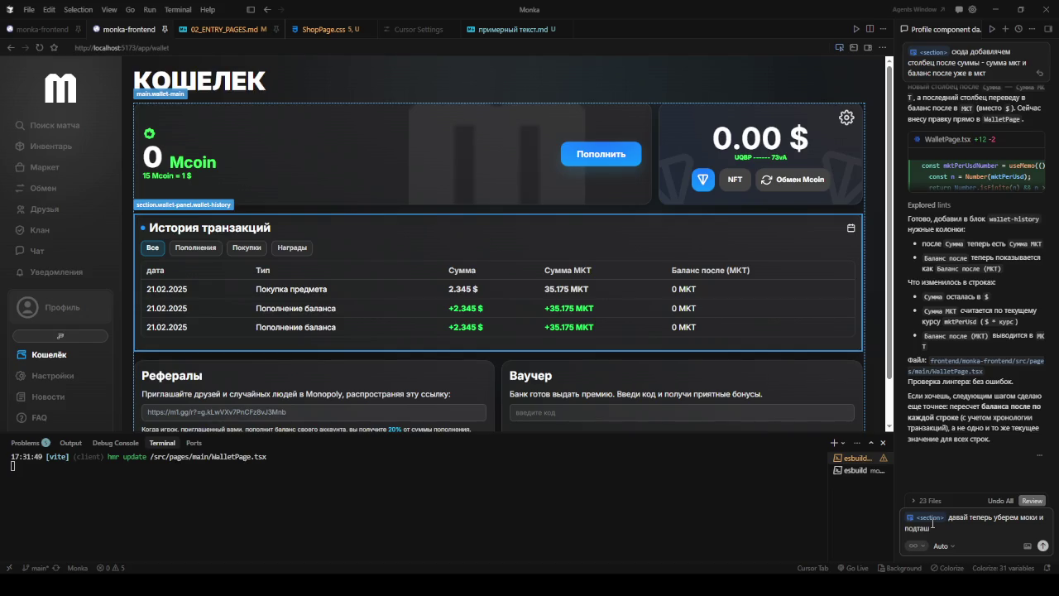
{"action": "type", "text": " реальные данны"}
{"action": "type", "text": "екенда"}
{"action": "type", "text": "рректные"}
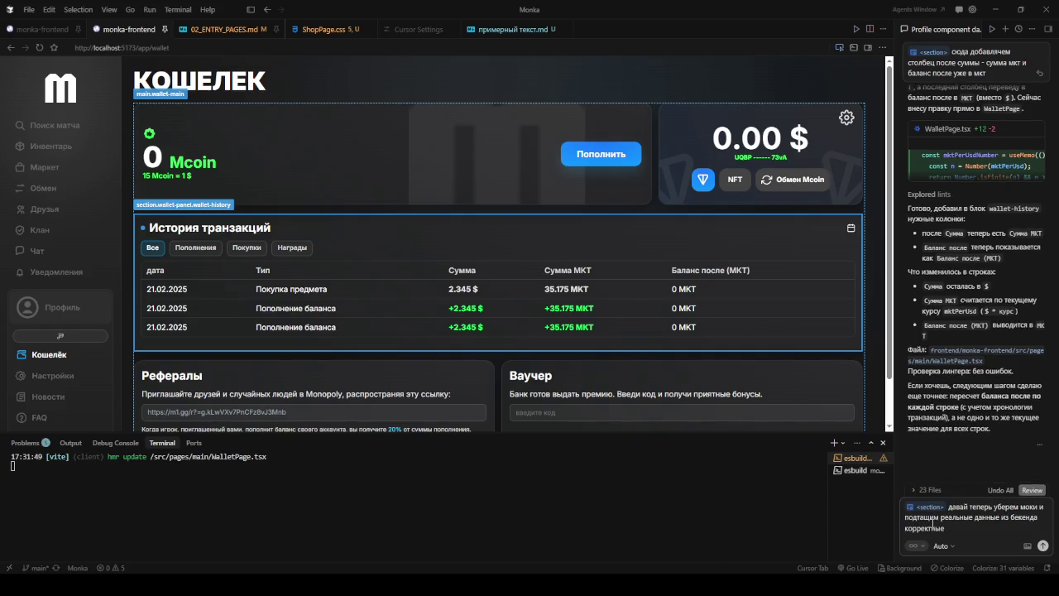
{"action": "key", "text": "Return"}
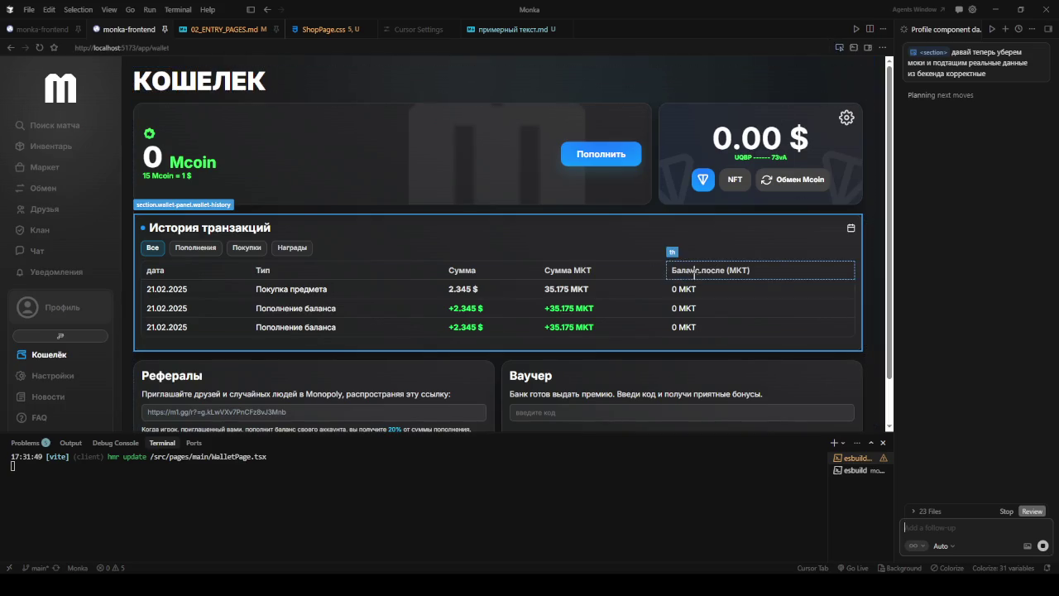
- Attach the Рефералы panel and draft: replace Monopoly with Monka, plan a backend referral program
{"action": "scroll", "coordinate": [702, 267], "scroll_direction": "down", "scroll_amount": 1}
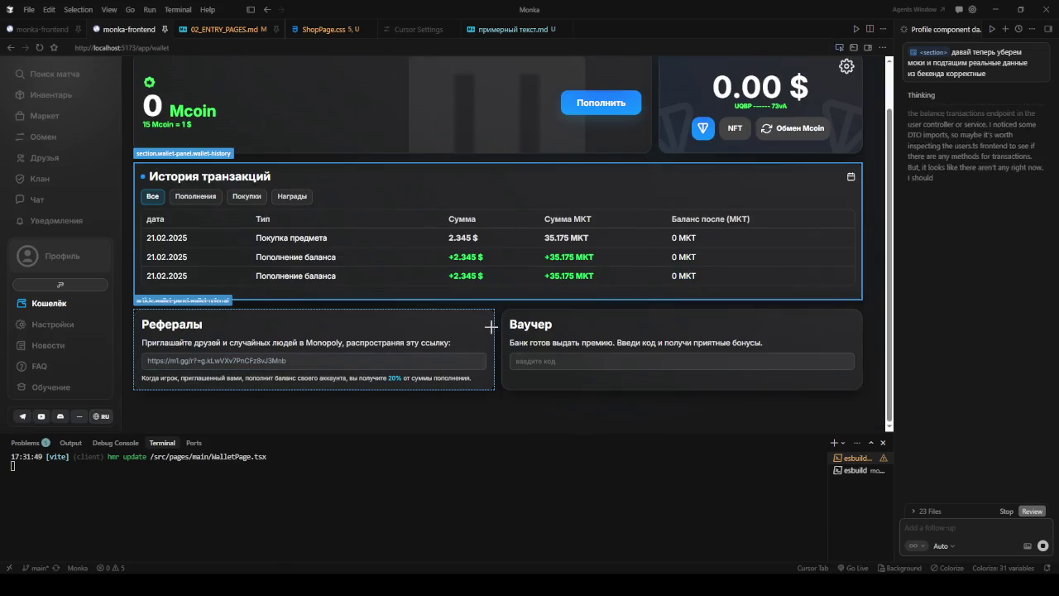
{"action": "left_click", "coordinate": [487, 326]}
{"action": "type", "text": "тут слово"}
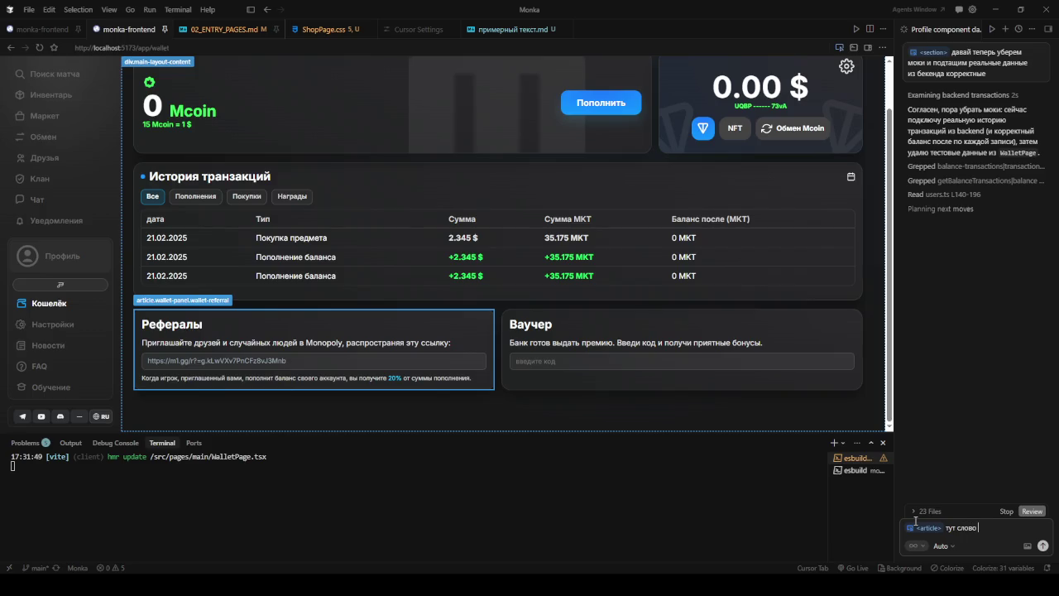
{"action": "type", "text": "Mo"}
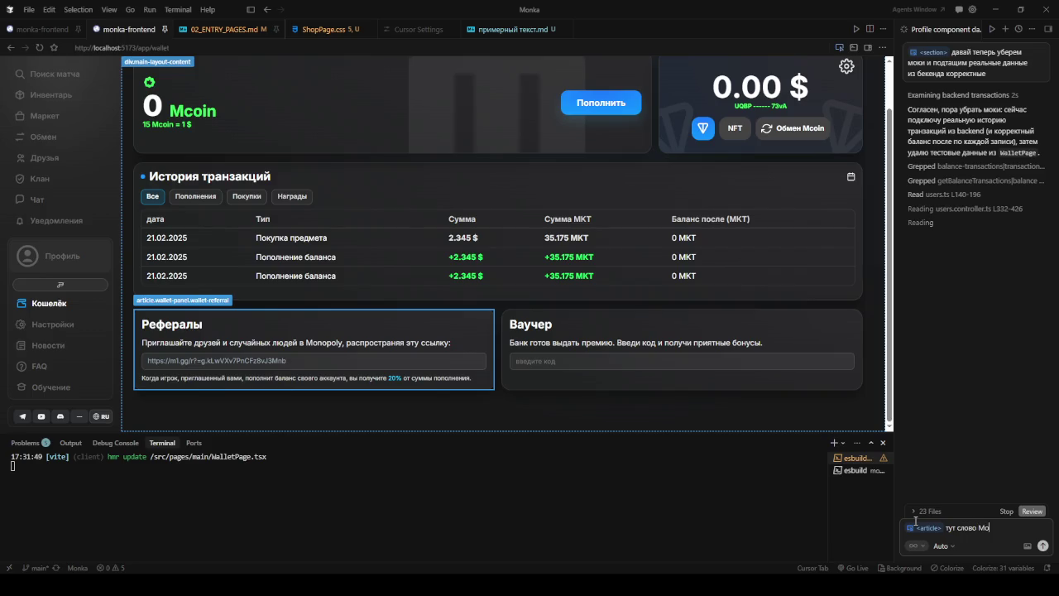
{"action": "type", "text": "ноpoly"}
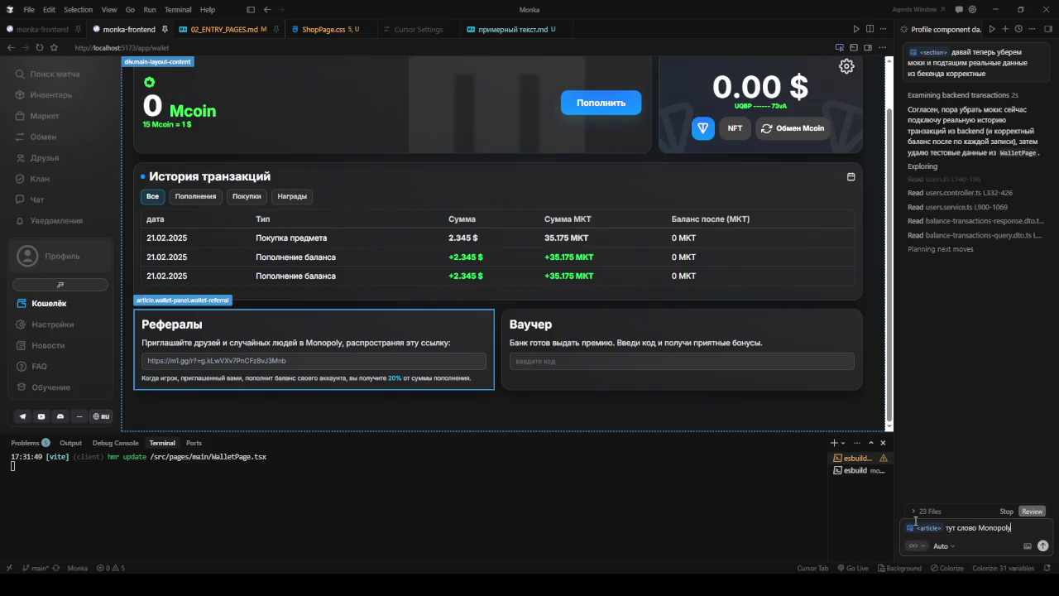
{"action": "type", "text": " замени на"}
{"action": "type", "text": " Monka"}
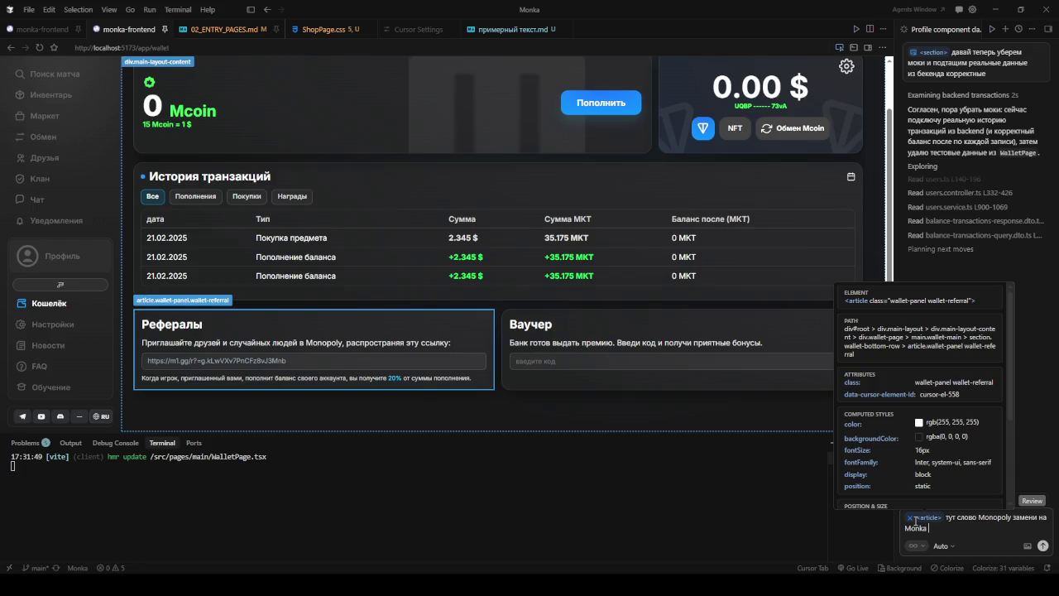
{"action": "type", "text": "и "}
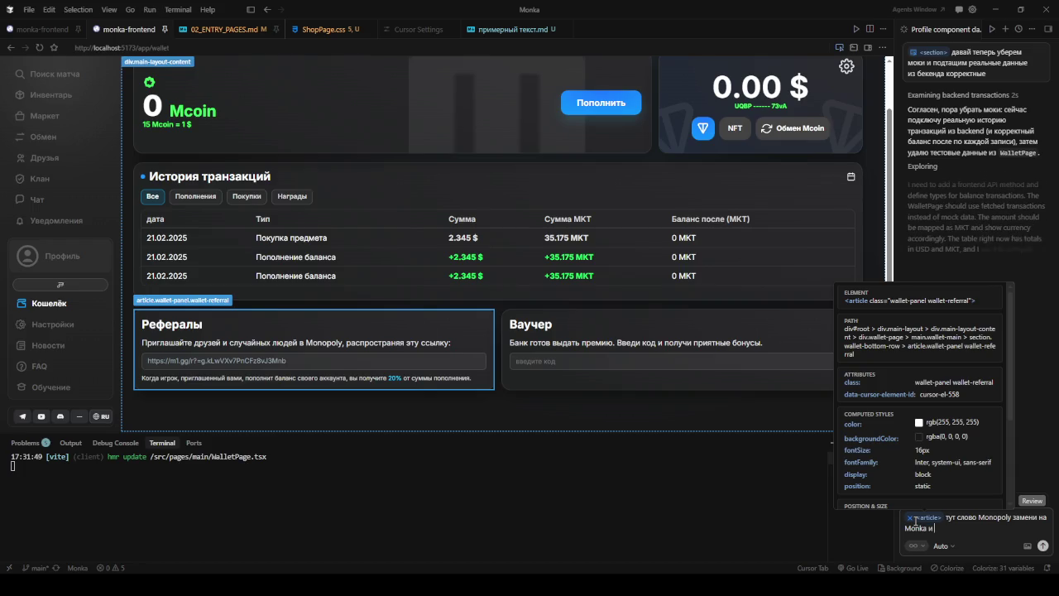
{"action": "type", "text": "добавь"}
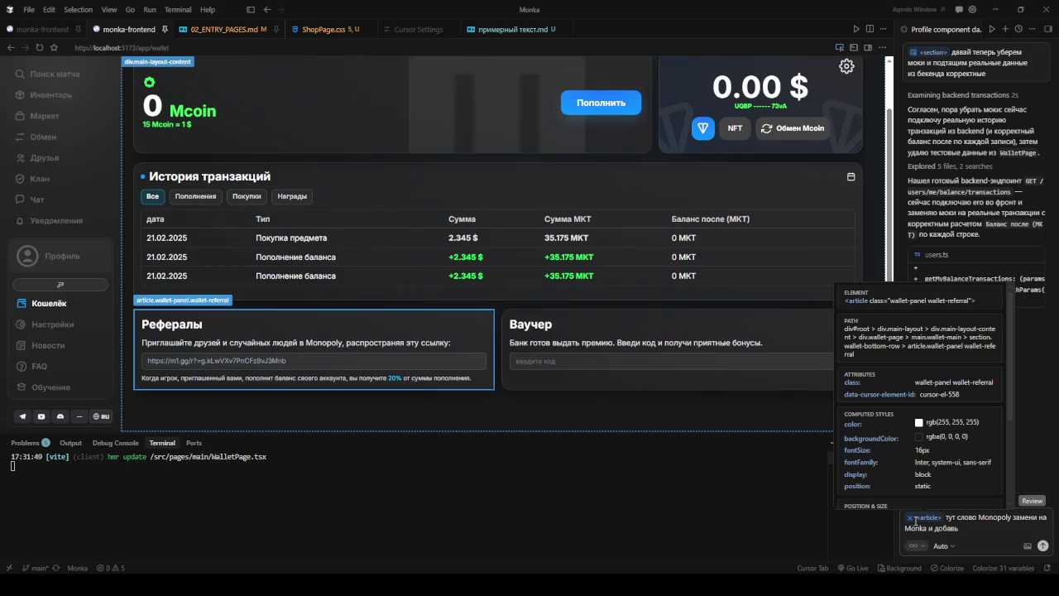
{"action": "key", "text": "BackSpace"}
{"action": "key", "text": "BackSpace"}
{"action": "key", "text": "BackSpace"}
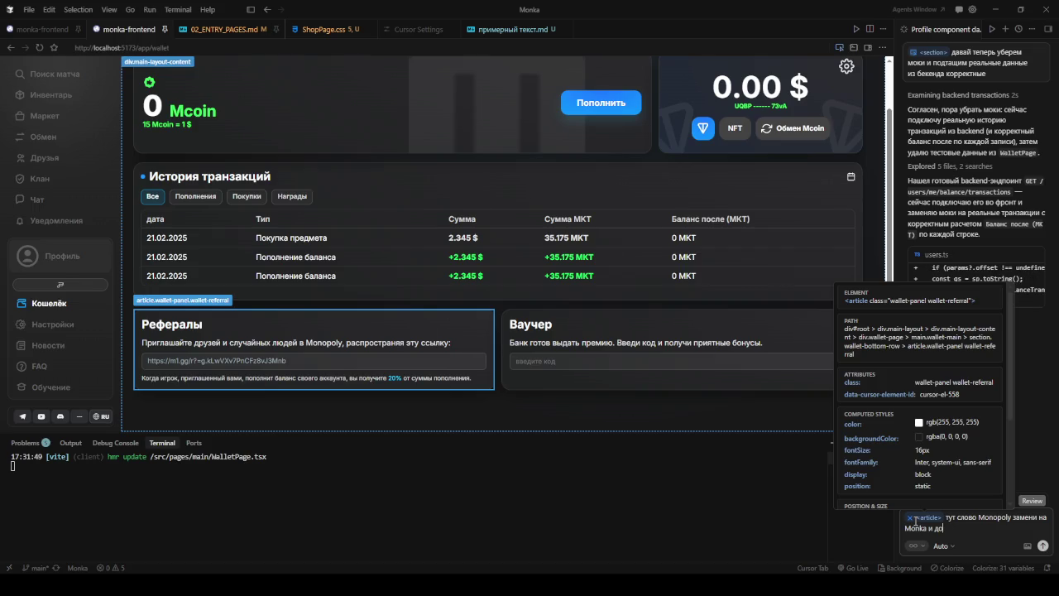
{"action": "key", "text": "BackSpace"}
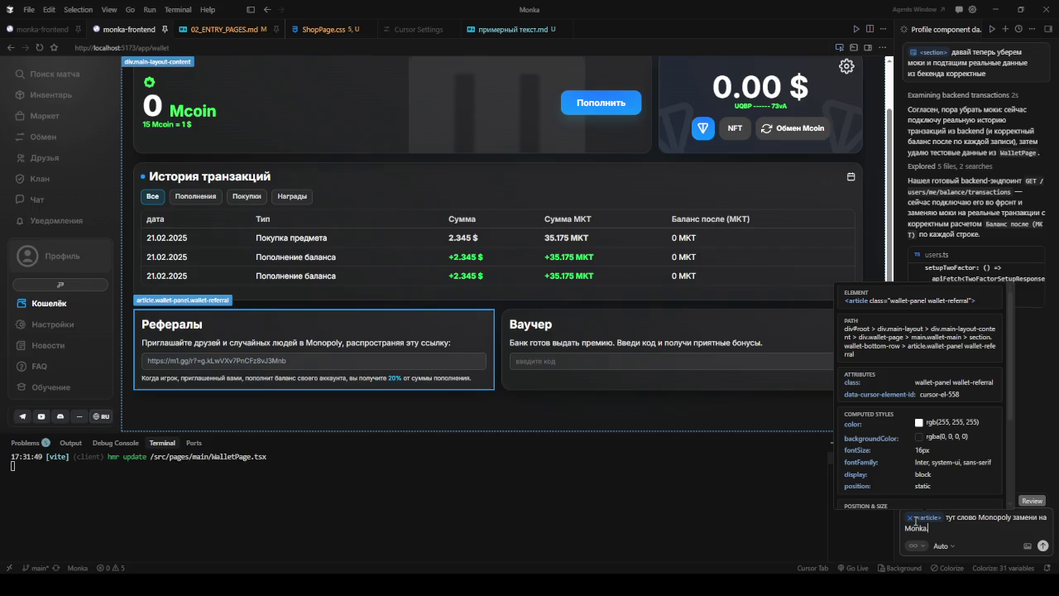
{"action": "type", "text": ". и давай подумаем как"}
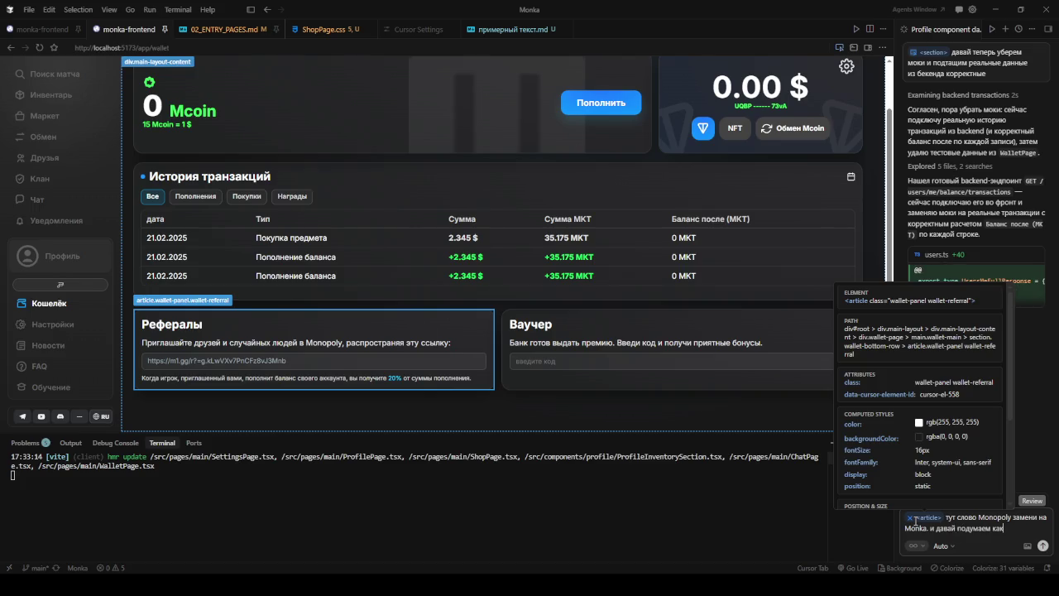
{"action": "type", "text": " нам реализовать"}
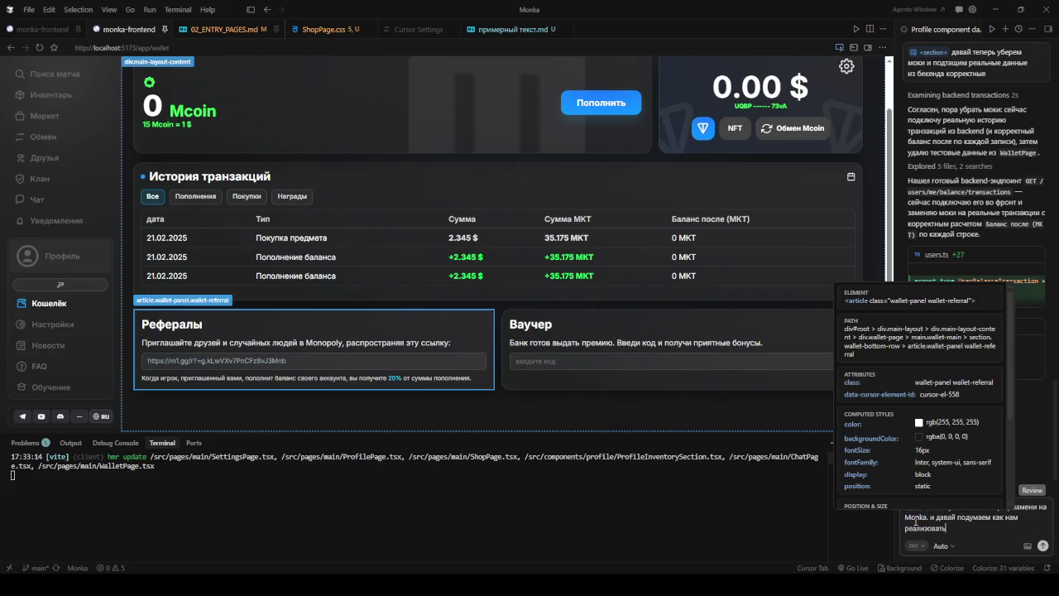
{"action": "type", "text": " в бекенде"}
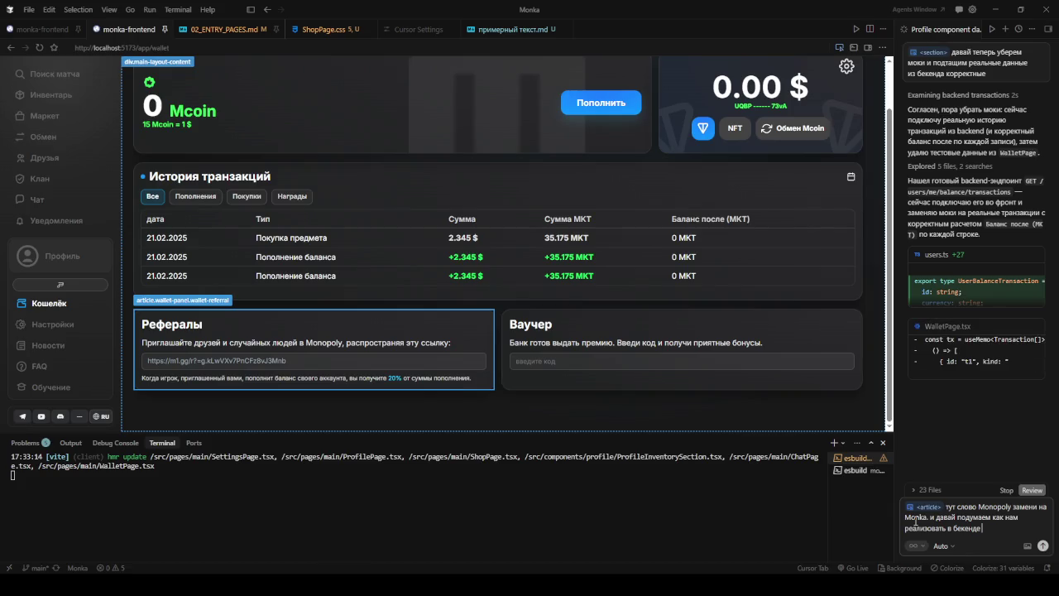
{"action": "type", "text": "рефф"}
{"action": "key", "text": "BackSpace"}
{"action": "key", "text": "BackSpace"}
{"action": "type", "text": "ера"}
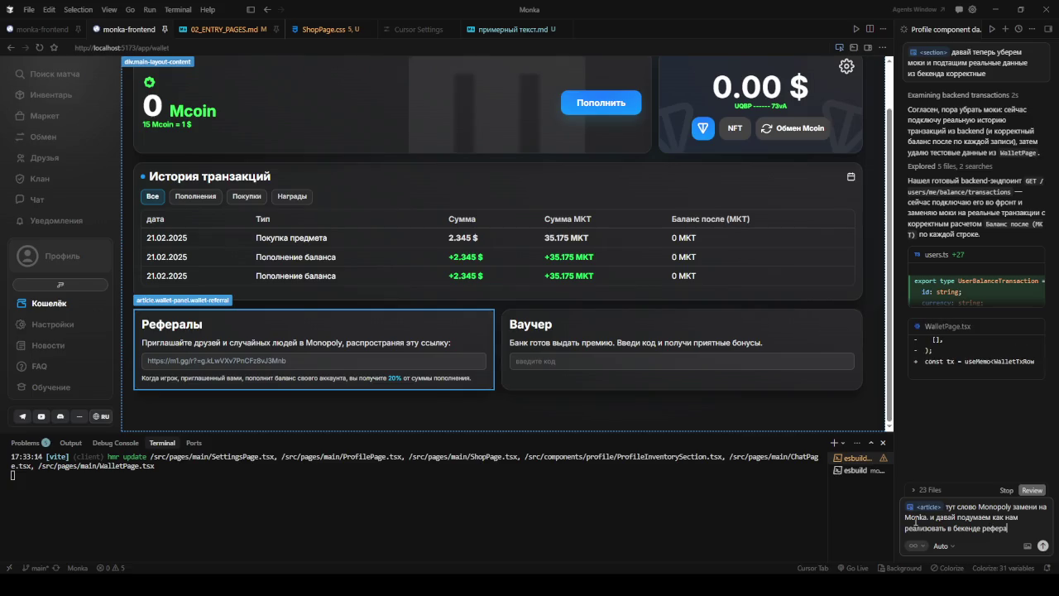
{"action": "type", "text": "льную п"}
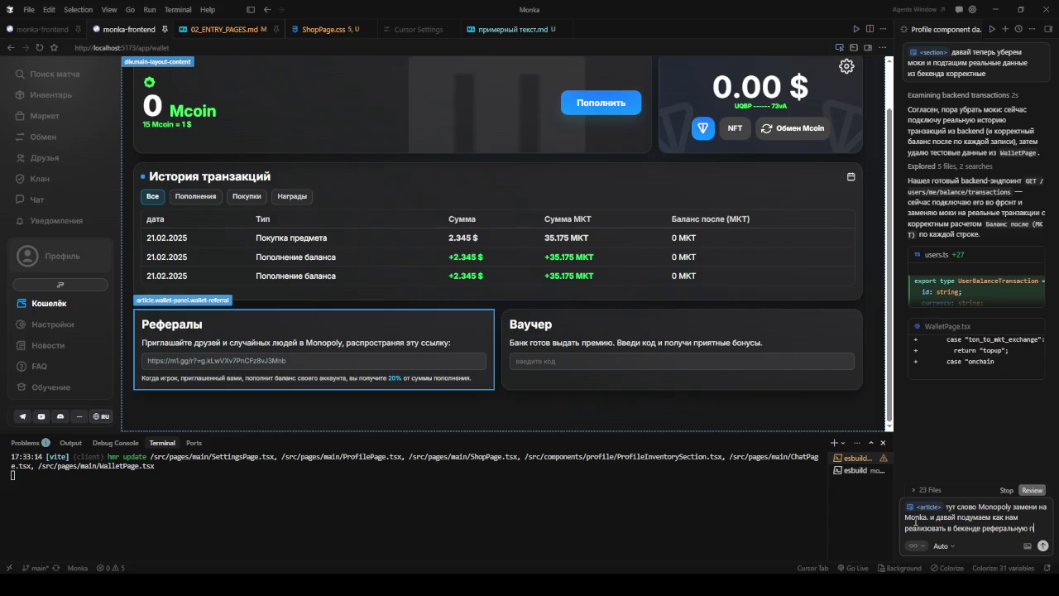
{"action": "type", "text": "рограмму такого типаЮ ч"}
{"action": "key", "text": "BackSpace"}
{"action": "key", "text": "BackSpace"}
{"action": "key", "text": "BackSpace"}
- Extend the draft with MKT rewards for inviters, backend link generation and showing invitees' contributions
{"action": "type", "text": ", чтобы в мкт перепадало людям"}
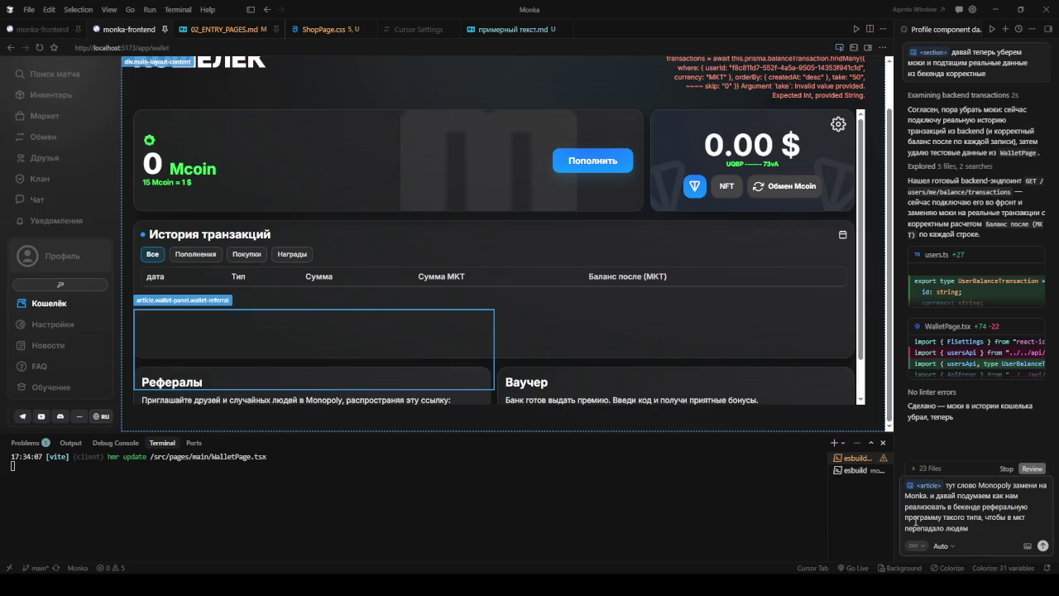
{"action": "type", "text": ", бе"}
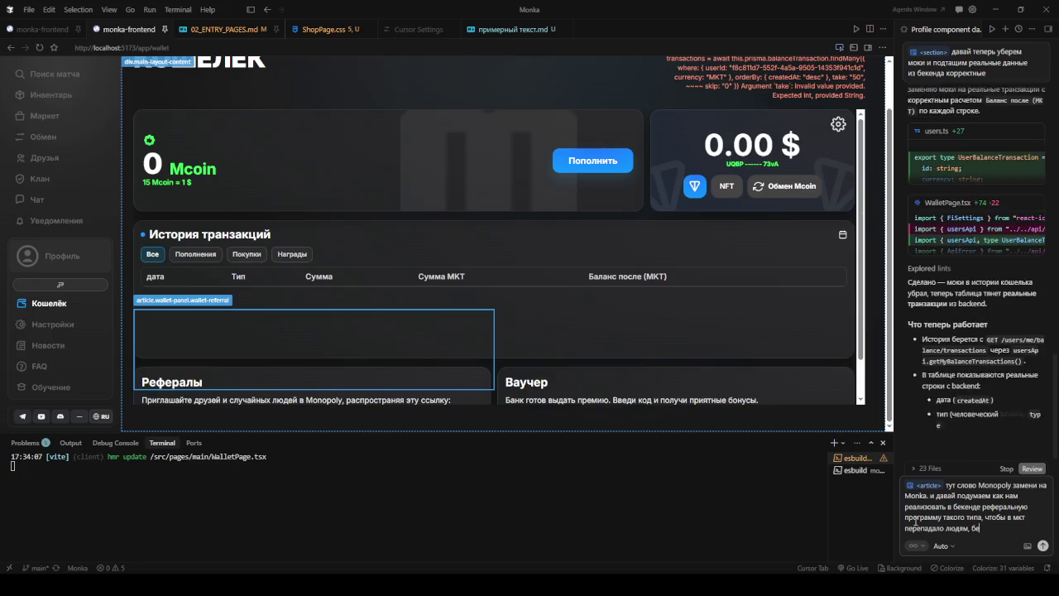
{"action": "type", "text": "кенд"}
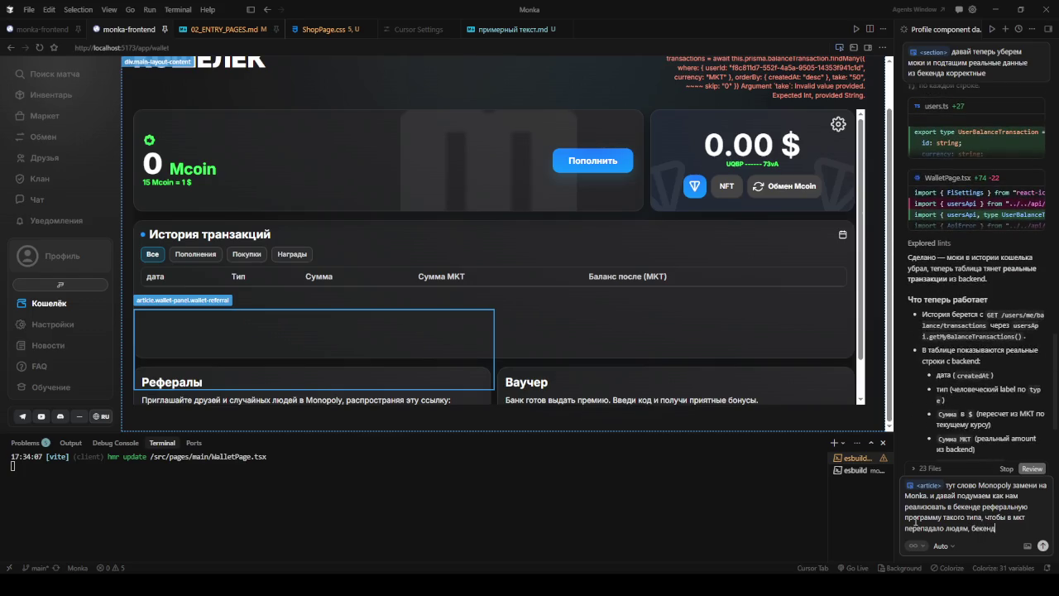
{"action": "type", "text": ", форм"}
{"action": "type", "text": "ирование ссылки, отображ"}
{"action": "key", "text": "BackSpace"}
{"action": "key", "text": "BackSpace"}
{"action": "key", "text": "BackSpace"}
{"action": "key", "text": "BackSpace"}
{"action": "type", "text": "созрпа"}
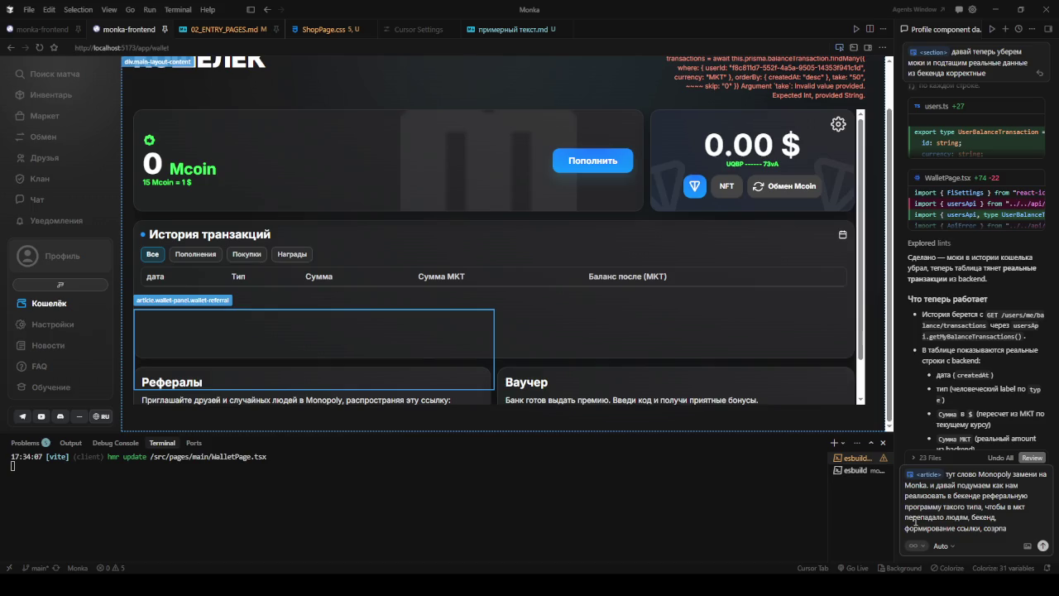
{"action": "type", "text": "нения"}
{"action": "scroll", "coordinate": [717, 420], "scroll_direction": "down", "scroll_amount": 1}
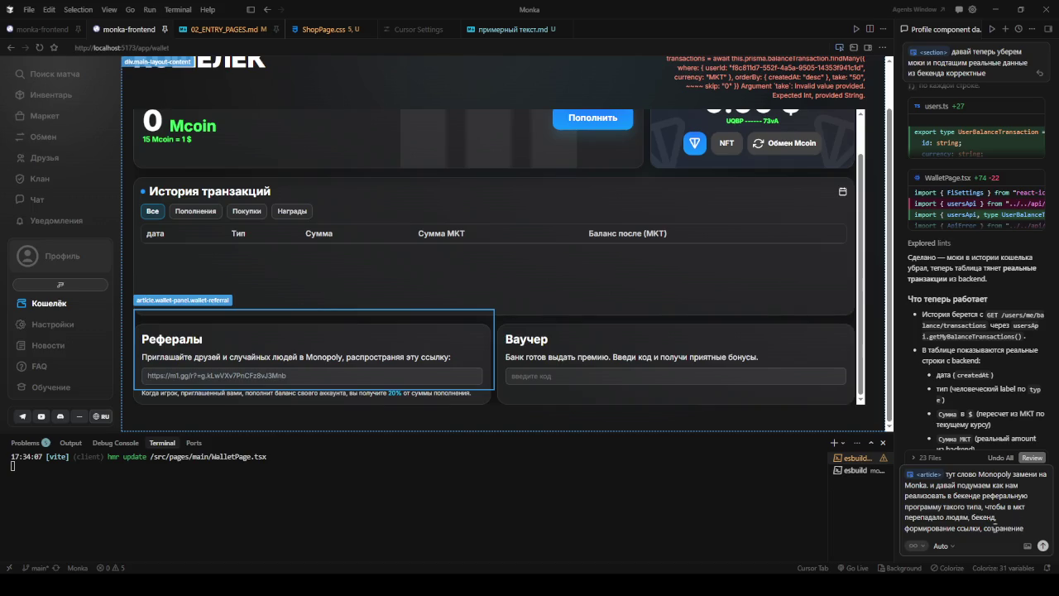
{"action": "key", "text": "BackSpace"}
{"action": "key", "text": "BackSpace"}
{"action": "key", "text": "BackSpace"}
{"action": "key", "text": "BackSpace"}
{"action": "key", "text": "BackSpace"}
{"action": "key", "text": "BackSpace"}
{"action": "type", "text": "ражение"}
{"action": "type", "text": " приглашенных и сколько они тебе принесли,"}
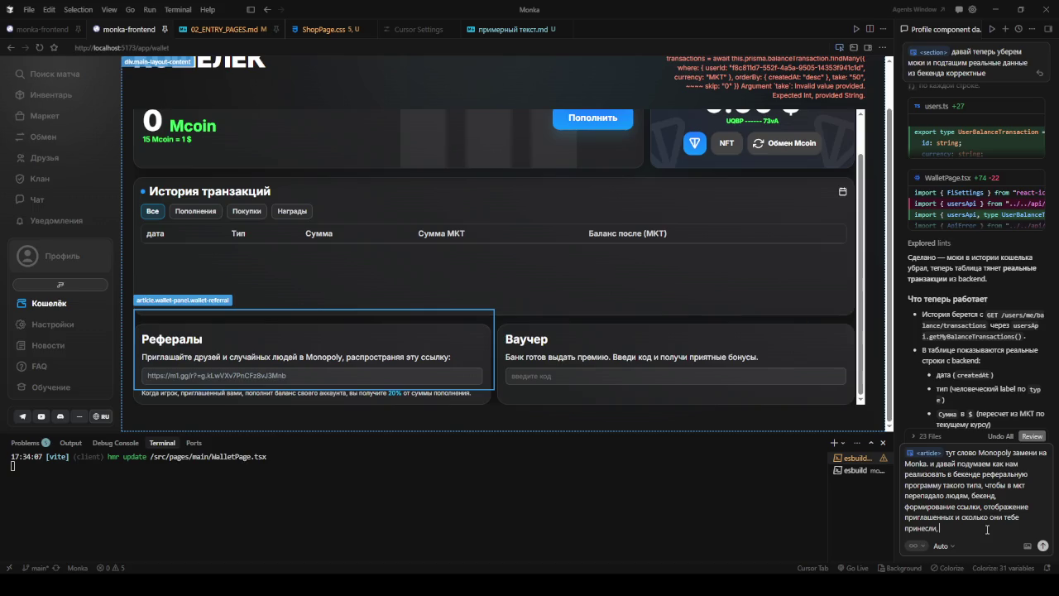
- Add per-invitee earnings, a Подробнее button for their accounts, proper DB connection and correctly saved links
{"action": "key", "text": "BackSpace"}
{"action": "key", "text": "BackSpace"}
{"action": "key", "text": "BackSpace"}
{"action": "key", "text": "BackSpace"}
{"action": "key", "text": "BackSpace"}
{"action": "key", "text": "BackSpace"}
{"action": "key", "text": "BackSpace"}
{"action": "key", "text": "BackSpace"}
{"action": "key", "text": "BackSpace"}
{"action": "key", "text": "BackSpace"}
{"action": "type", "text": "принес"}
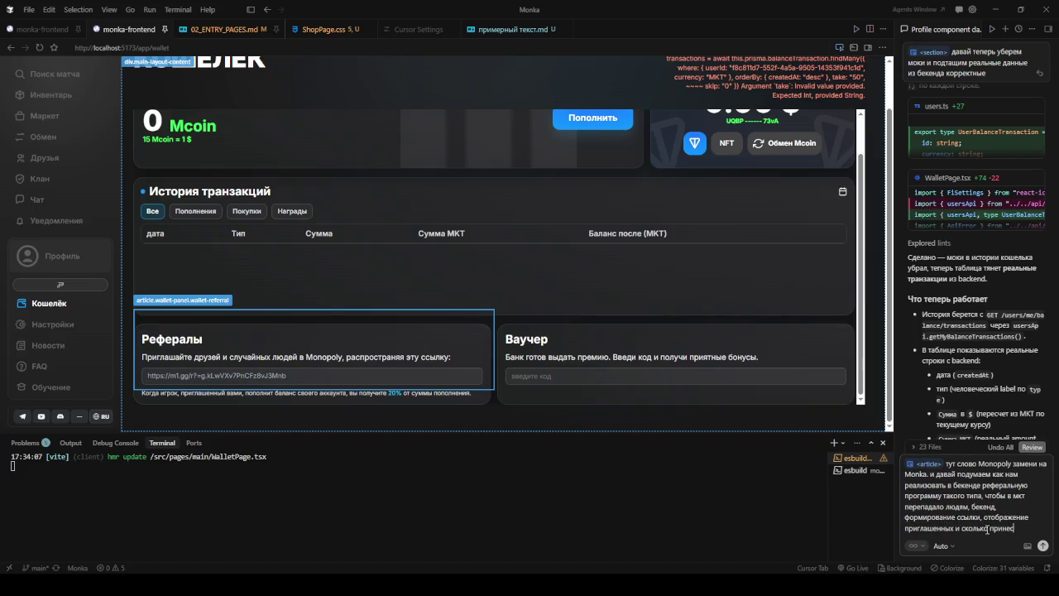
{"action": "type", "text": " каждый "}
{"action": "type", "text": "из них,"}
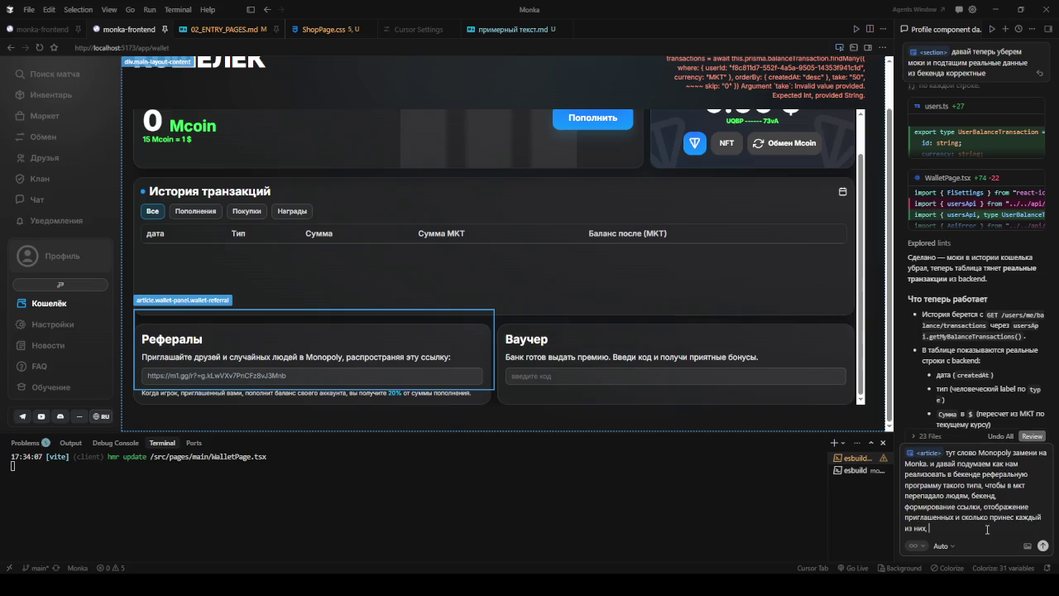
{"action": "type", "text": "отображение"}
{"action": "type", "text": " и"}
{"action": "key", "text": "BackSpace"}
{"action": "key", "text": "BackSpace"}
{"action": "key", "text": "BackSpace"}
{"action": "key", "text": "BackSpace"}
{"action": "key", "text": "BackSpace"}
{"action": "key", "text": "BackSpace"}
{"action": "key", "text": "BackSpace"}
{"action": "key", "text": "BackSpace"}
{"action": "key", "text": "BackSpace"}
{"action": "key", "text": "BackSpace"}
{"action": "type", "text": "с возможностью посмотреть их акаунт"}
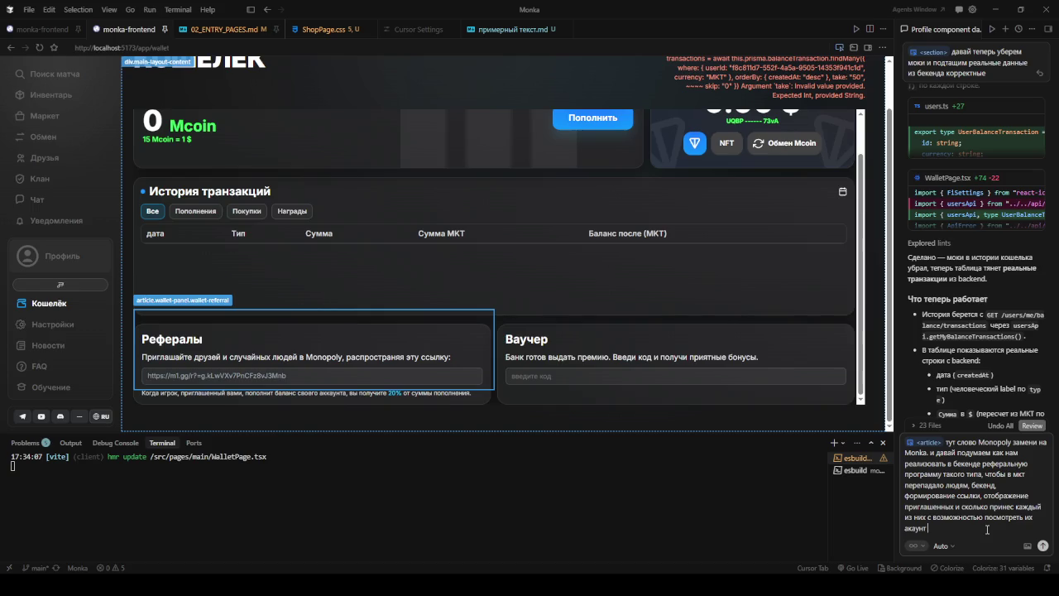
{"action": "type", "text": " тут "}
{"action": "type", "text": "же, н"}
{"action": "type", "text": "адо"}
{"action": "type", "text": " добавить кнопку"}
{"action": "type", "text": "подробн"}
{"action": "type", "text": "ее и там весь вункционал реали"}
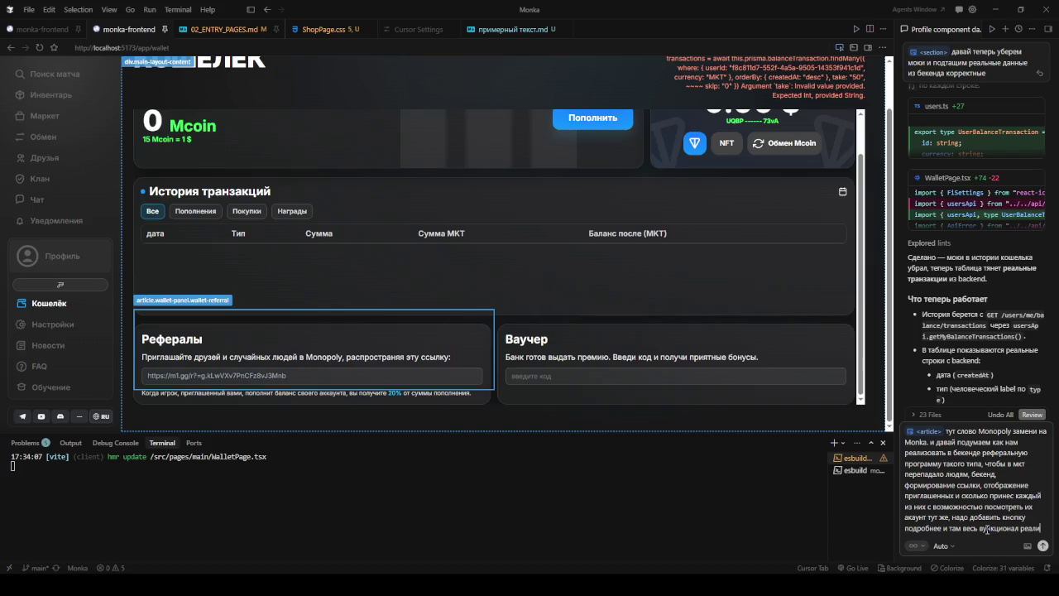
{"action": "type", "text": "зов"}
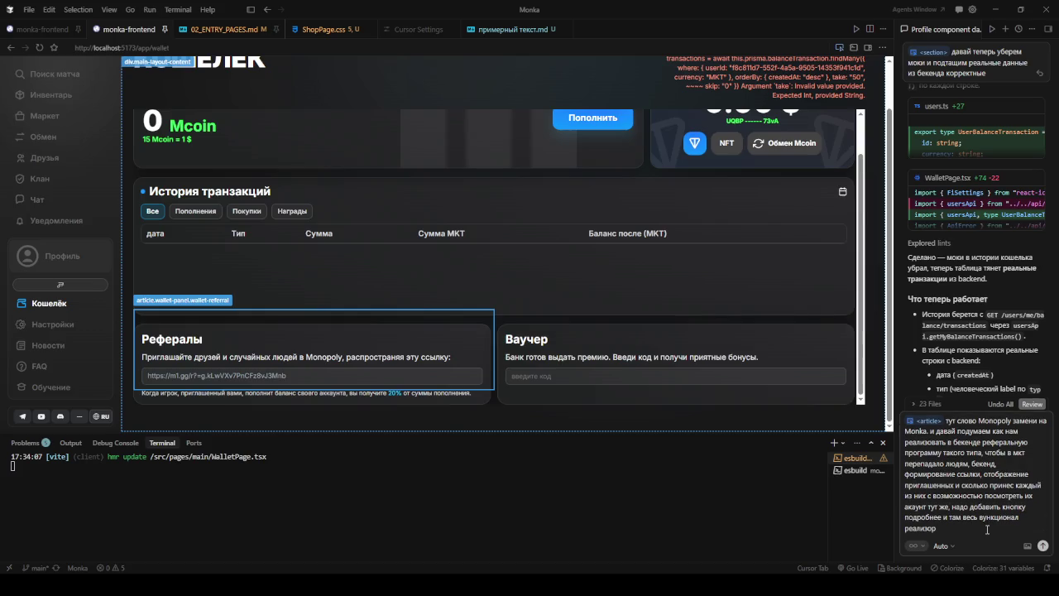
{"action": "type", "text": "ывать и чтобы у бд"}
{"action": "type", "text": " был подключ"}
{"action": "type", "text": "ен нормально"}
{"action": "type", "text": " плам"}
{"action": "key", "text": "BackSpace"}
{"action": "key", "text": "BackSpace"}
{"action": "key", "text": "BackSpace"}
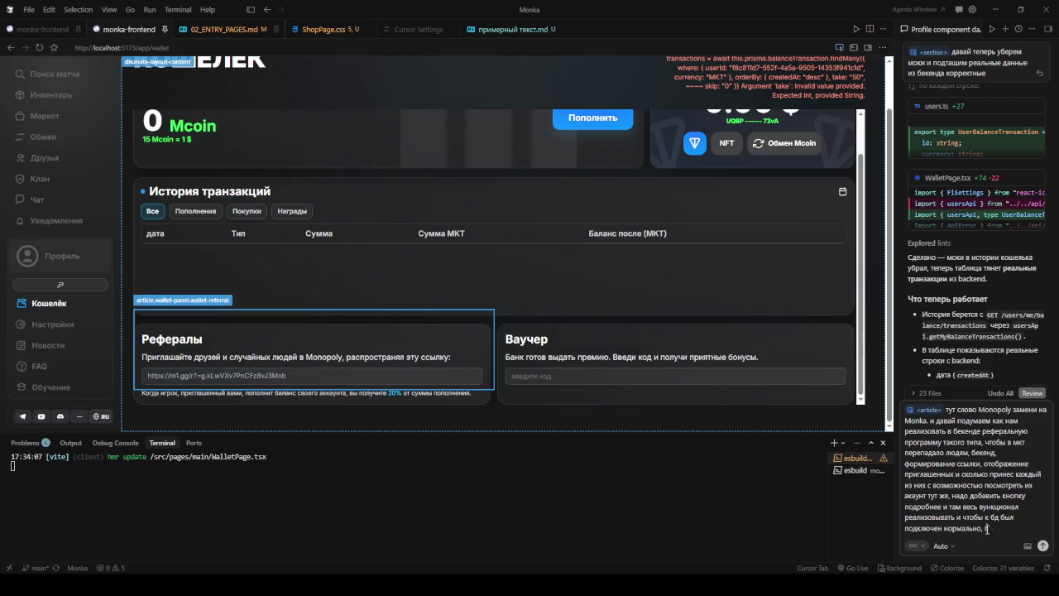
{"action": "type", "text": "рямое ссылка чтобы формировалась прави"}
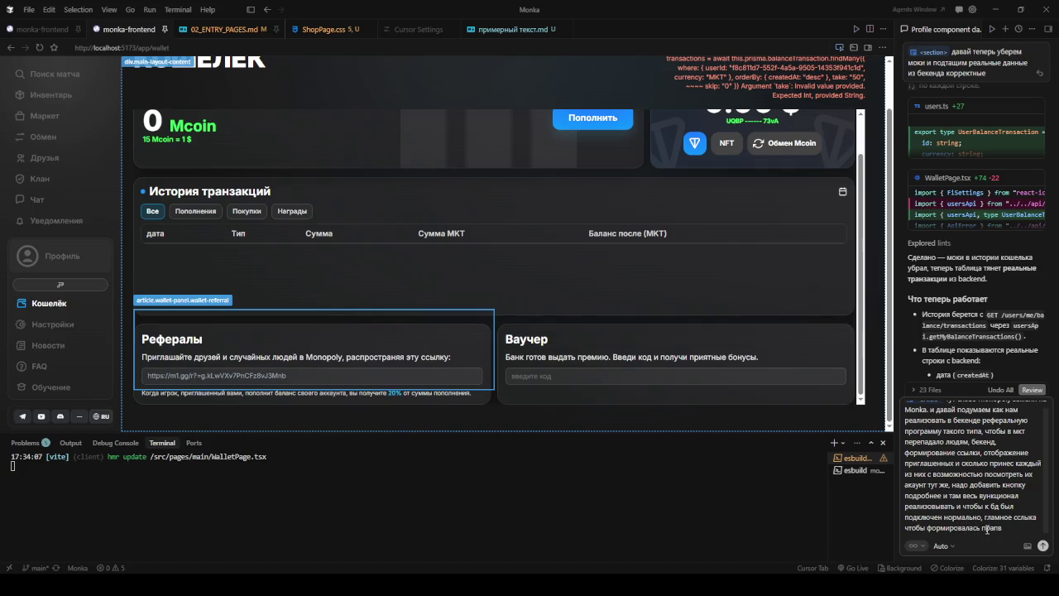
{"action": "type", "text": "ильно и сохранилась"}
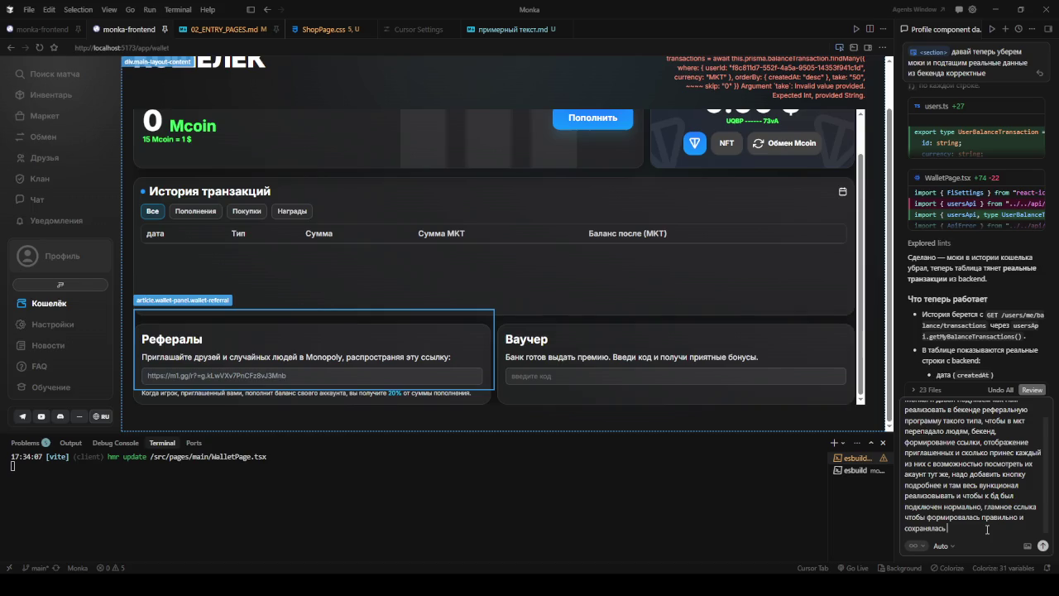
{"action": "type", "text": " не"}
{"action": "key", "text": "BackSpace"}
{"action": "key", "text": "BackSpace"}
- Finish the referral request with nothing breaking when moving to other domains, and send it
{"action": "key", "text": "BackSpace"}
{"action": "type", "text": "д"}
{"action": "type", "text": " не"}
{"action": "key", "text": "BackSpace"}
{"action": "key", "text": "BackSpace"}
{"action": "key", "text": "BackSpace"}
{"action": "type", "text": "все ч"}
{"action": "key", "text": "BackSpace"}
{"action": "key", "text": "BackSpace"}
{"action": "type", "text": "при точ"}
{"action": "key", "text": "BackSpace"}
{"action": "type", "text": "м чтобы не сломалос"}
{"action": "type", "text": "ь ниче"}
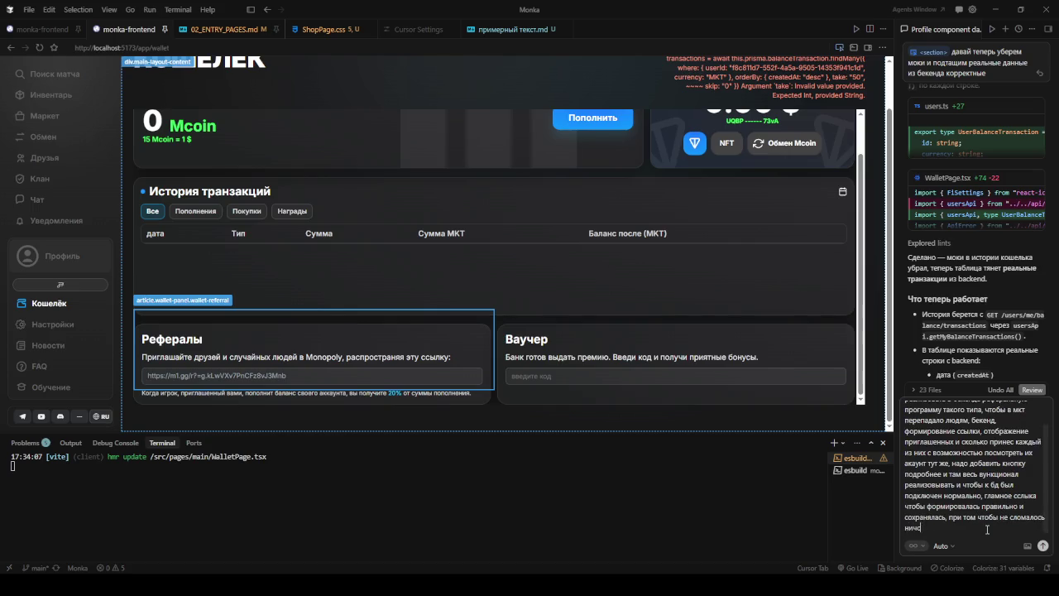
{"action": "type", "text": "го при переезде на домены и тп"}
{"action": "key", "text": "BackSpace"}
{"action": "key", "text": "BackSpace"}
{"action": "key", "text": "BackSpace"}
{"action": "key", "text": "BackSpace"}
{"action": "key", "text": "BackSpace"}
{"action": "type", "text": "другие или тп"}
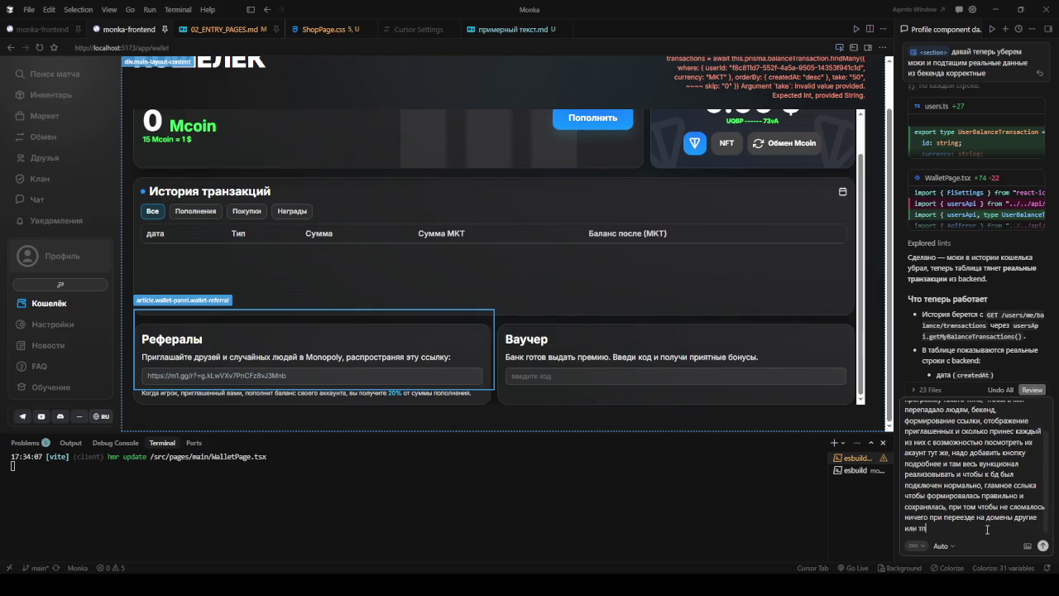
{"action": "key", "text": "Return"}
{"action": "scroll", "coordinate": [767, 203], "scroll_direction": "up", "scroll_amount": 1}
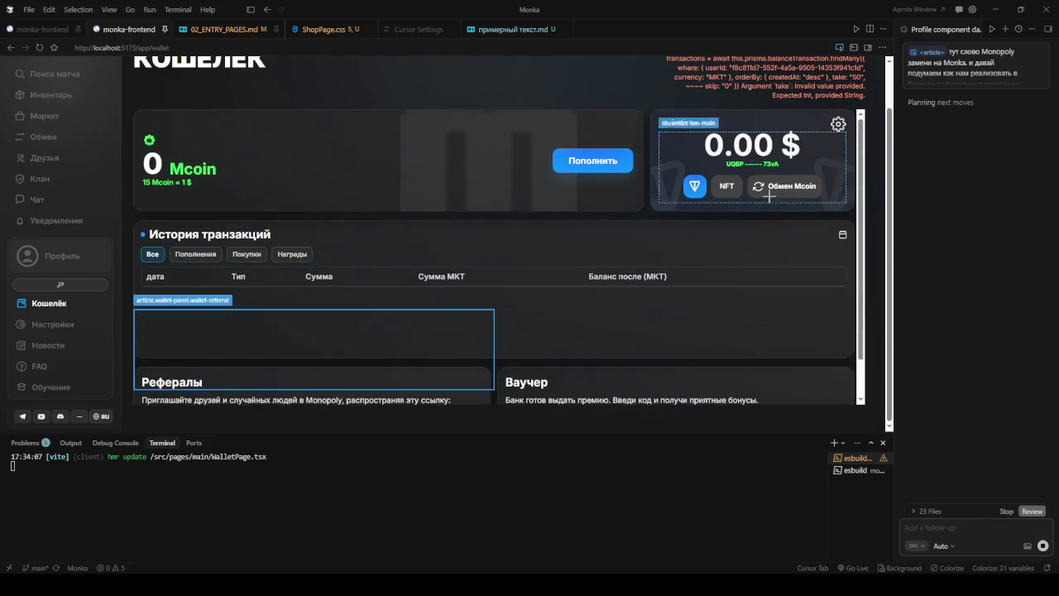
- Attach the wallet header's error text to the chat with the note 'тут какая-то ошибка,'
{"action": "scroll", "coordinate": [767, 204], "scroll_direction": "up", "scroll_amount": 1}
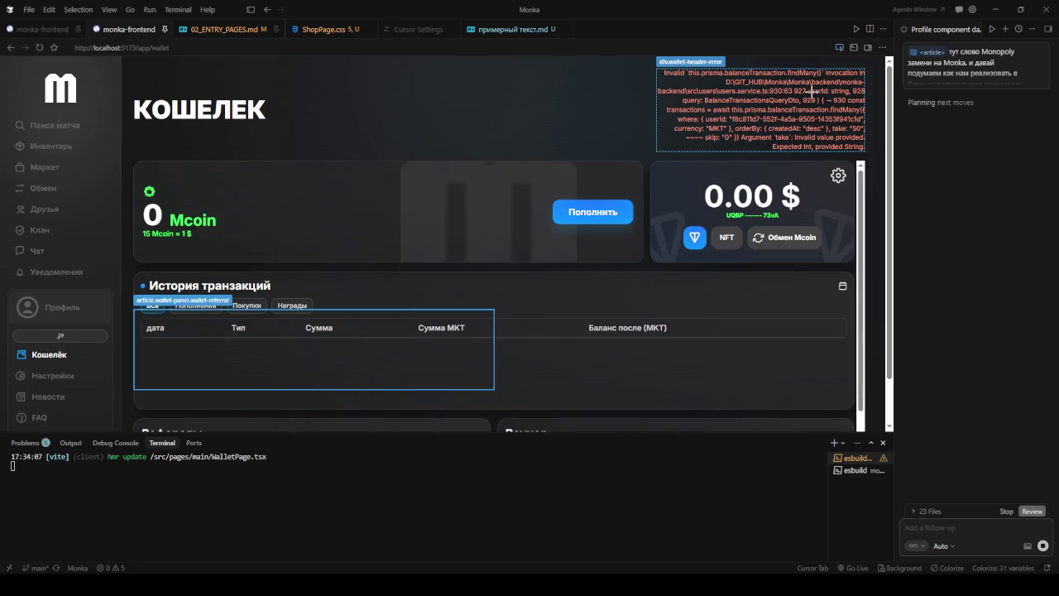
{"action": "left_click", "coordinate": [812, 91]}
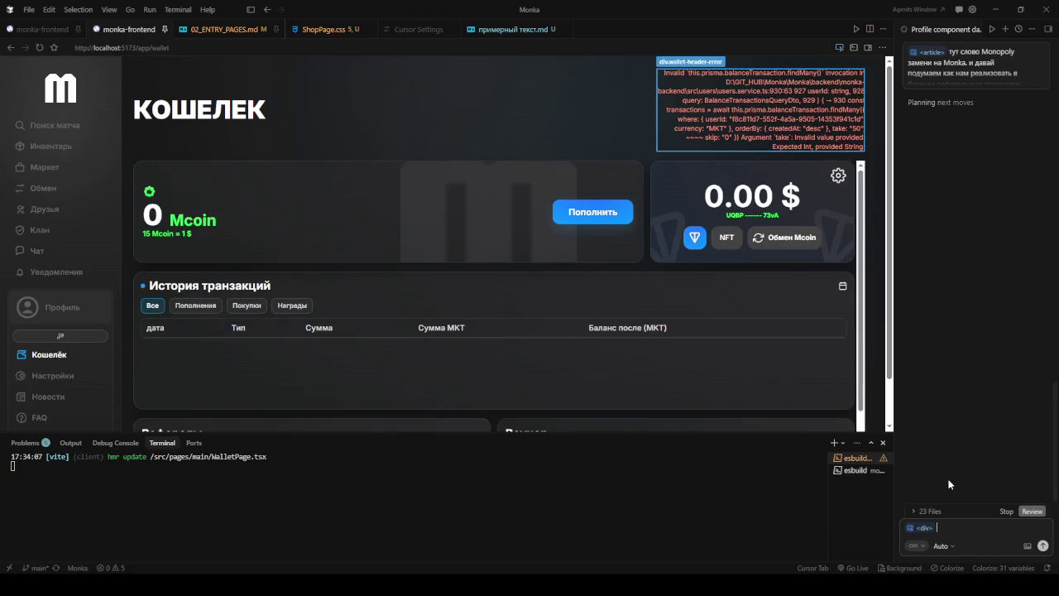
{"action": "type", "text": "тут как"}
{"action": "type", "text": "ая"}
{"action": "key", "text": "BackSpace"}
{"action": "key", "text": "BackSpace"}
{"action": "key", "text": "BackSpace"}
{"action": "type", "text": "-то"}
{"action": "key", "text": "Left"}
{"action": "key", "text": "Left"}
{"action": "key", "text": "Left"}
{"action": "type", "text": "к"}
{"action": "type", "text": "ая-то ош"}
{"action": "type", "text": "ибка,"}
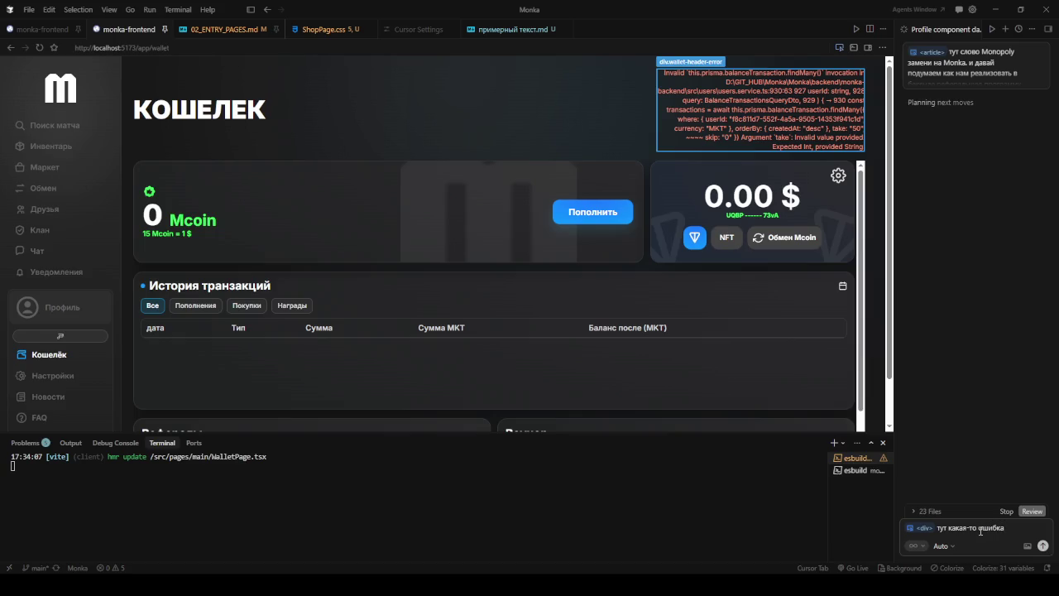
- Drop the briefly attached history panel and trailing comma, then return to the Figma board
{"action": "left_click", "coordinate": [827, 357]}
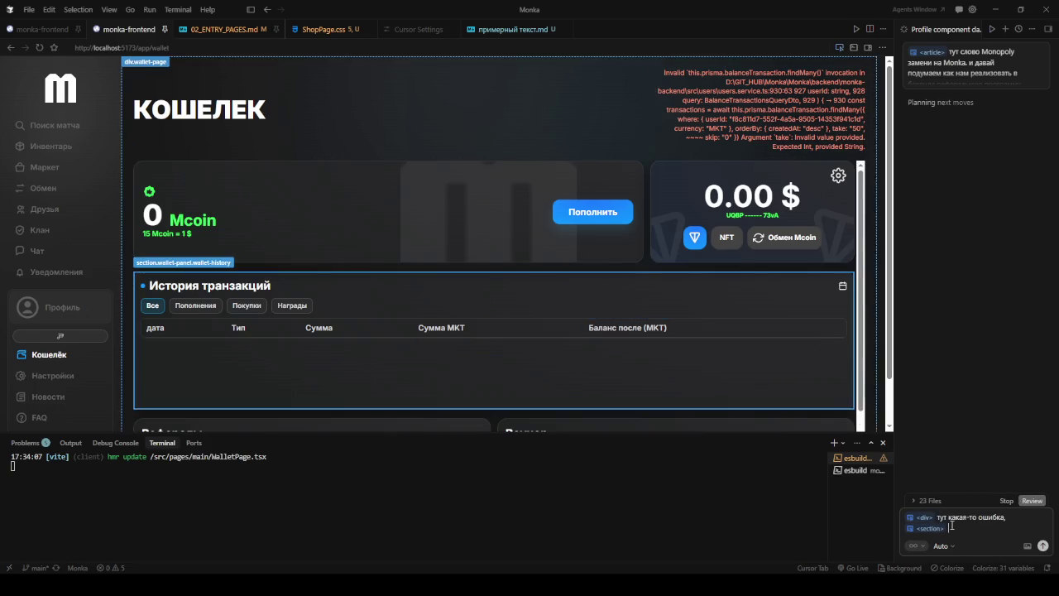
{"action": "type", "text": "и"}
{"action": "key", "text": "BackSpace"}
{"action": "key", "text": "BackSpace"}
{"action": "key", "text": "BackSpace"}
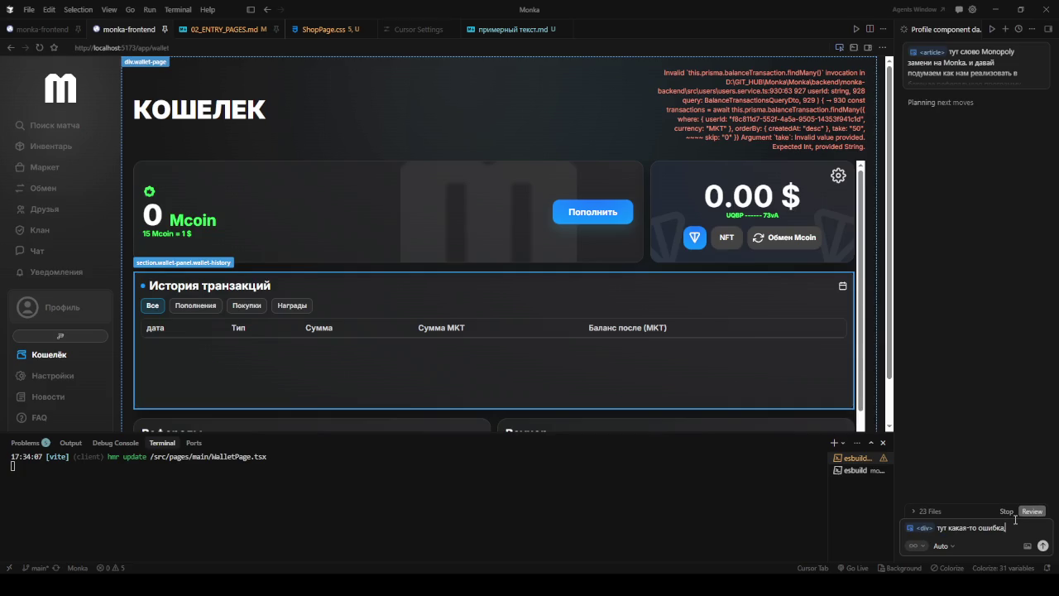
{"action": "key", "text": "BackSpace"}
{"action": "key", "text": "alt+Tab"}
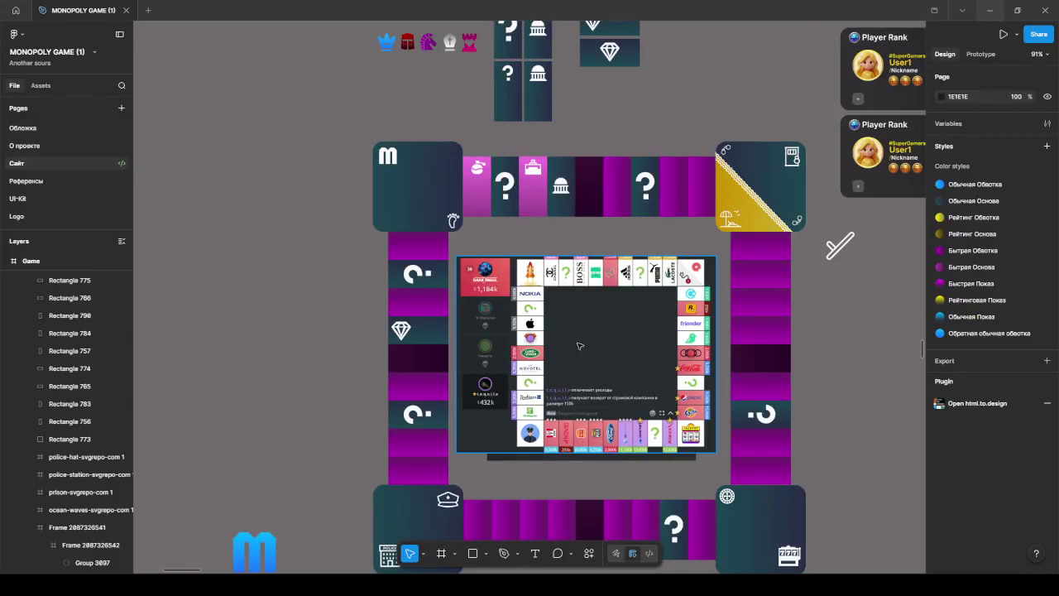
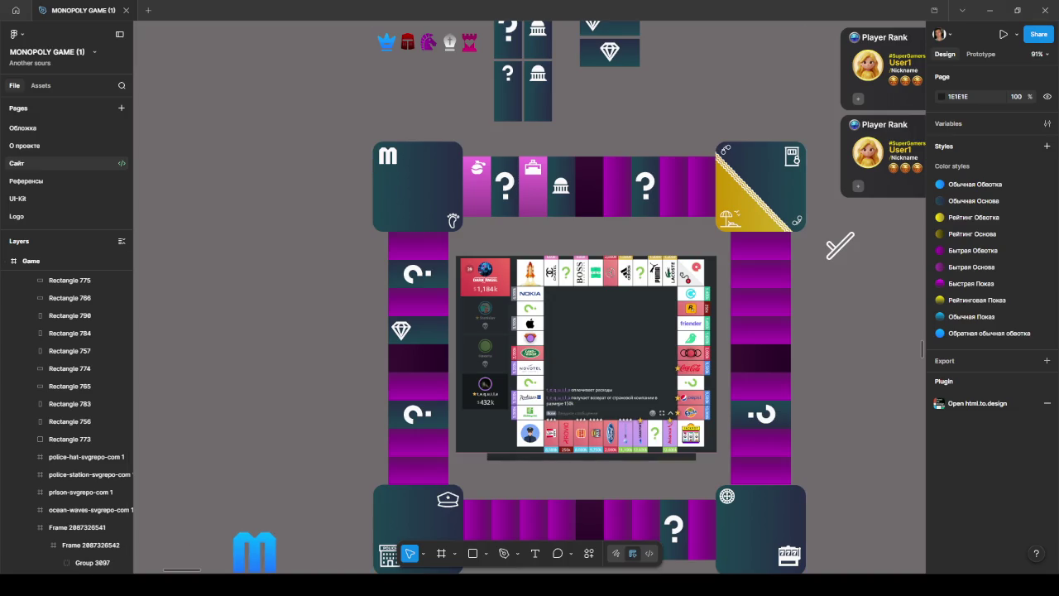
- Paste the four car icons beside the board and shrink them to 44×44
{"action": "key", "text": "ctrl+v"}
{"action": "scroll", "coordinate": [302, 286], "scroll_direction": "down", "scroll_amount": 5}
{"action": "left_click_drag", "start_coordinate": [441, 254], "coordinate": [757, 296]}
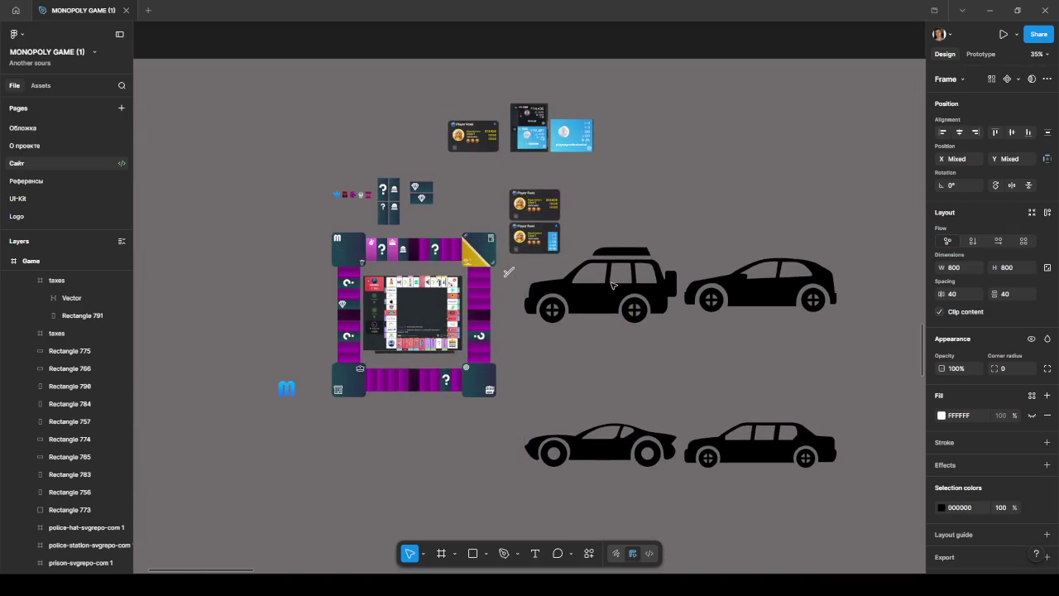
{"action": "mouse_move", "coordinate": [838, 207]}
{"action": "left_mouse_down"}
{"action": "mouse_move", "coordinate": [543, 503]}
{"action": "mouse_move", "coordinate": [513, 312]}
{"action": "left_mouse_up"}
- Recolour the car icons from black 000000 to white FAFAFA
{"action": "scroll", "coordinate": [511, 312], "scroll_direction": "up", "scroll_amount": 2, "text": "ctrl"}
{"action": "scroll", "coordinate": [510, 312], "scroll_direction": "up", "scroll_amount": 3, "text": "ctrl"}
{"action": "scroll", "coordinate": [494, 310], "scroll_direction": "up", "scroll_amount": 3, "text": "ctrl"}
{"action": "scroll", "coordinate": [494, 309], "scroll_direction": "up", "scroll_amount": 2, "text": "ctrl"}
{"action": "left_click", "coordinate": [941, 508]}
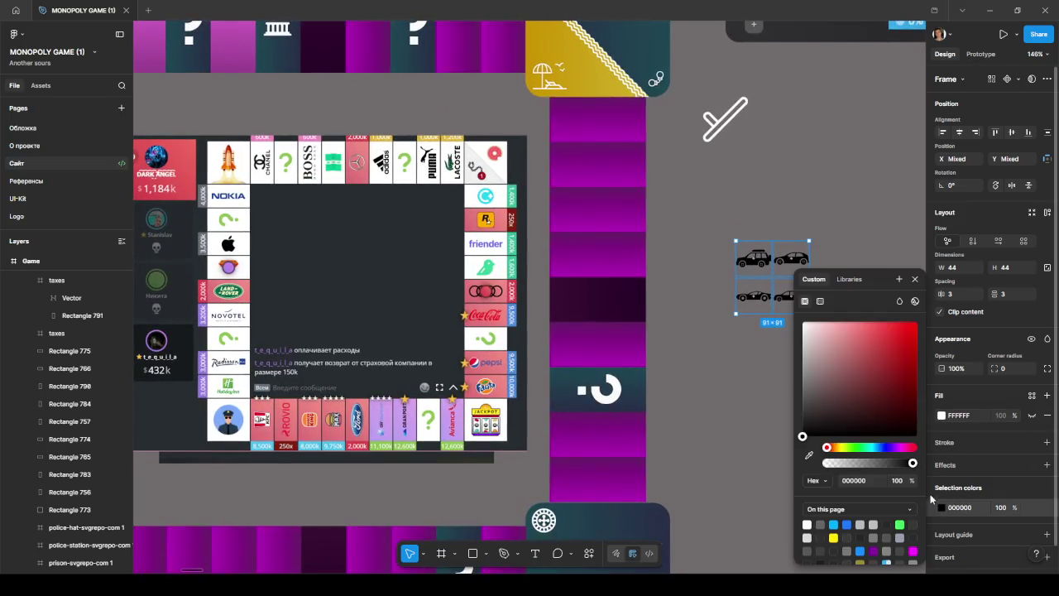
{"action": "left_click", "coordinate": [806, 524]}
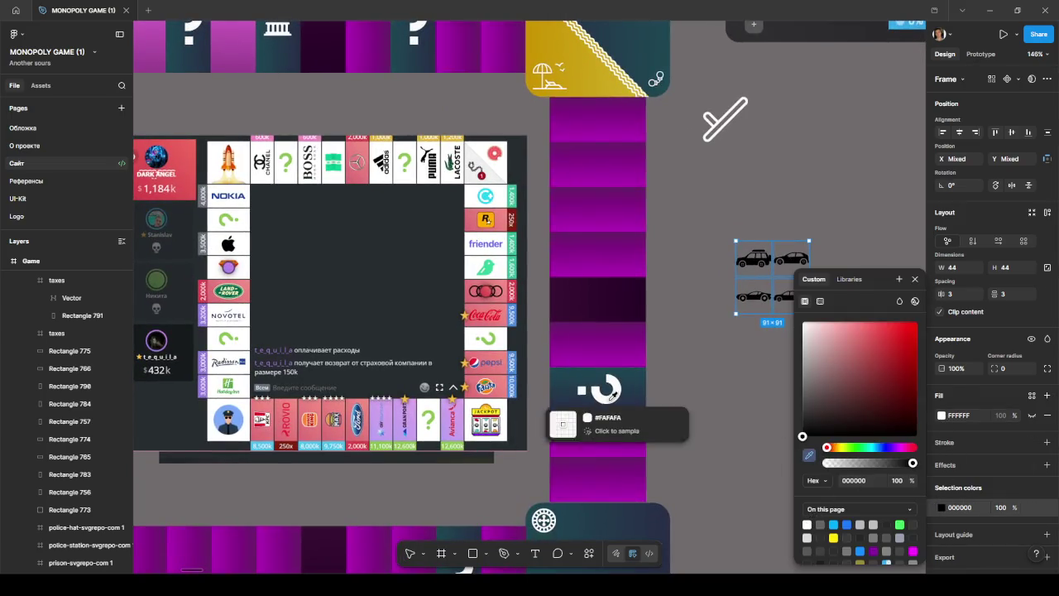
{"action": "left_click", "coordinate": [840, 235]}
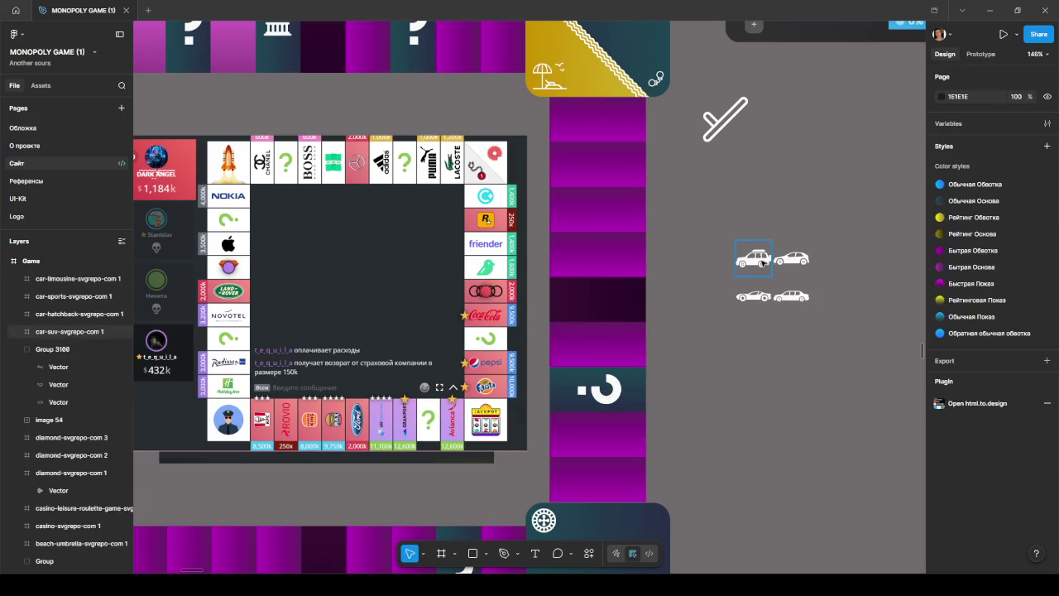
- Place the SUV on a right-column cell and the hatchback on a top-row cell
{"action": "left_click", "coordinate": [754, 259]}
{"action": "left_click_drag", "start_coordinate": [754, 259], "coordinate": [637, 303]}
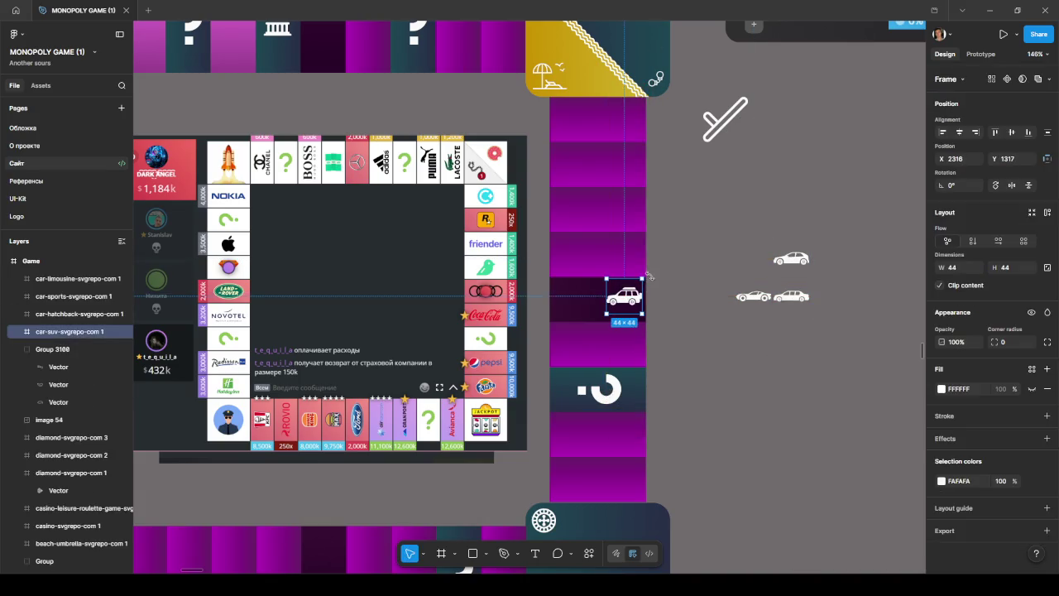
{"action": "left_click_drag", "start_coordinate": [637, 303], "coordinate": [639, 307]}
{"action": "scroll", "coordinate": [686, 307], "scroll_direction": "down", "scroll_amount": 1}
{"action": "scroll", "coordinate": [686, 307], "scroll_direction": "down", "scroll_amount": 1}
{"action": "mouse_move", "coordinate": [900, 291]}
{"action": "left_mouse_down"}
{"action": "mouse_move", "coordinate": [495, 79]}
{"action": "mouse_move", "coordinate": [483, 53]}
{"action": "left_mouse_up"}
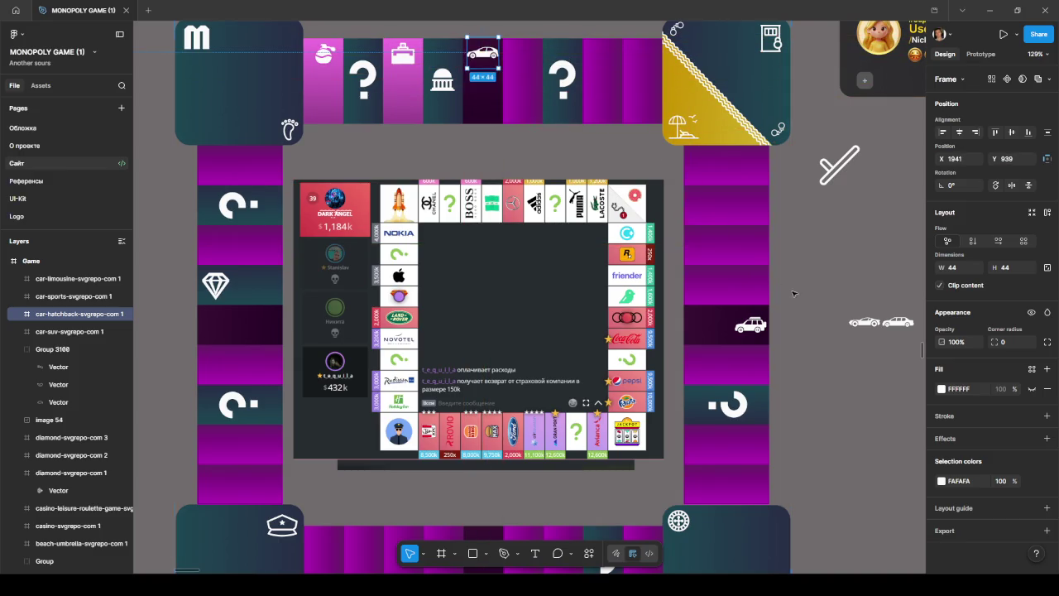
- Place the sports car on a left-column cell and the limousine on a bottom-row cell
{"action": "left_click_drag", "start_coordinate": [865, 322], "coordinate": [219, 331]}
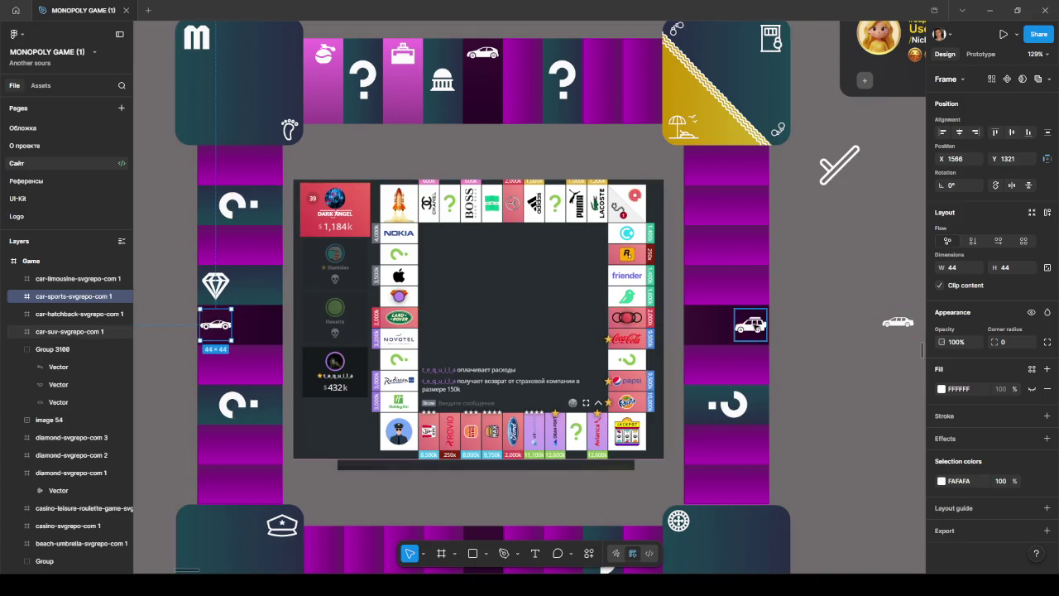
{"action": "scroll", "coordinate": [894, 257], "scroll_direction": "down", "scroll_amount": 4}
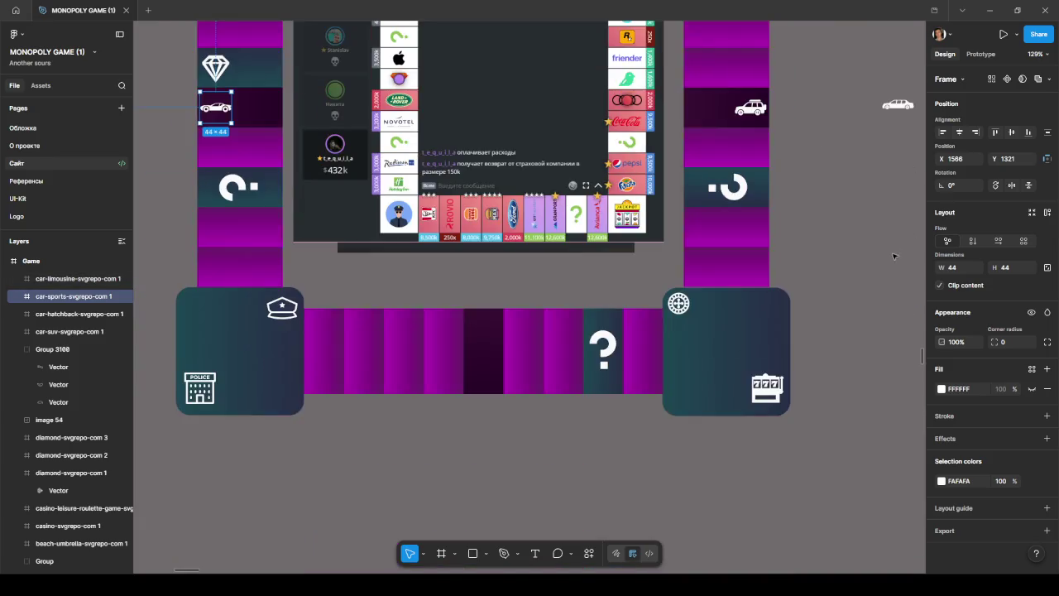
{"action": "left_click_drag", "start_coordinate": [897, 154], "coordinate": [484, 427]}
{"action": "left_click", "coordinate": [871, 262]}
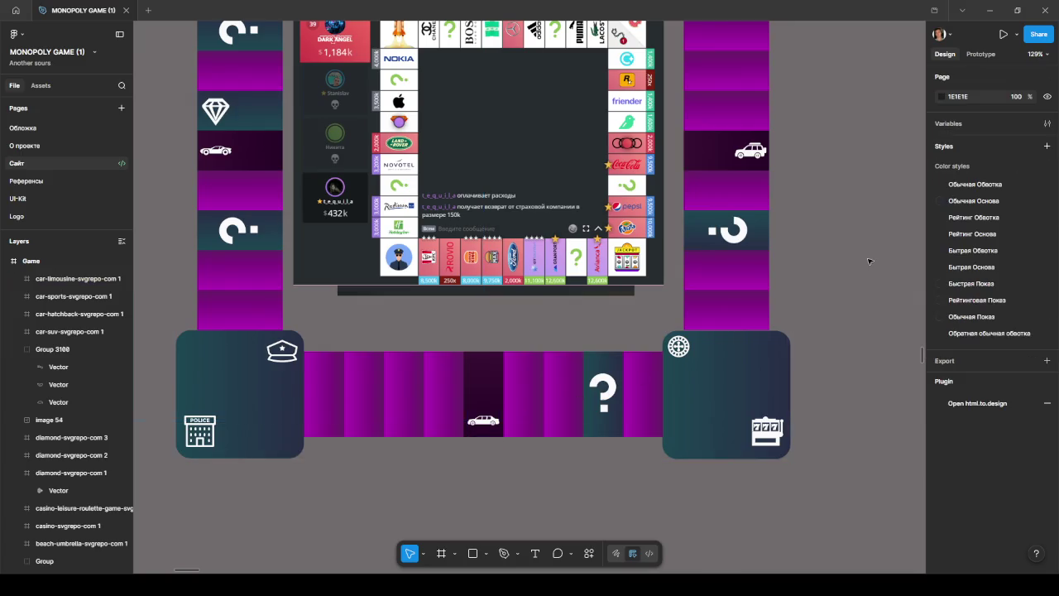
{"action": "scroll", "coordinate": [792, 316], "scroll_direction": "down", "scroll_amount": 1}
{"action": "scroll", "coordinate": [796, 317], "scroll_direction": "down", "scroll_amount": 1}
{"action": "scroll", "coordinate": [802, 317], "scroll_direction": "up", "scroll_amount": 1}
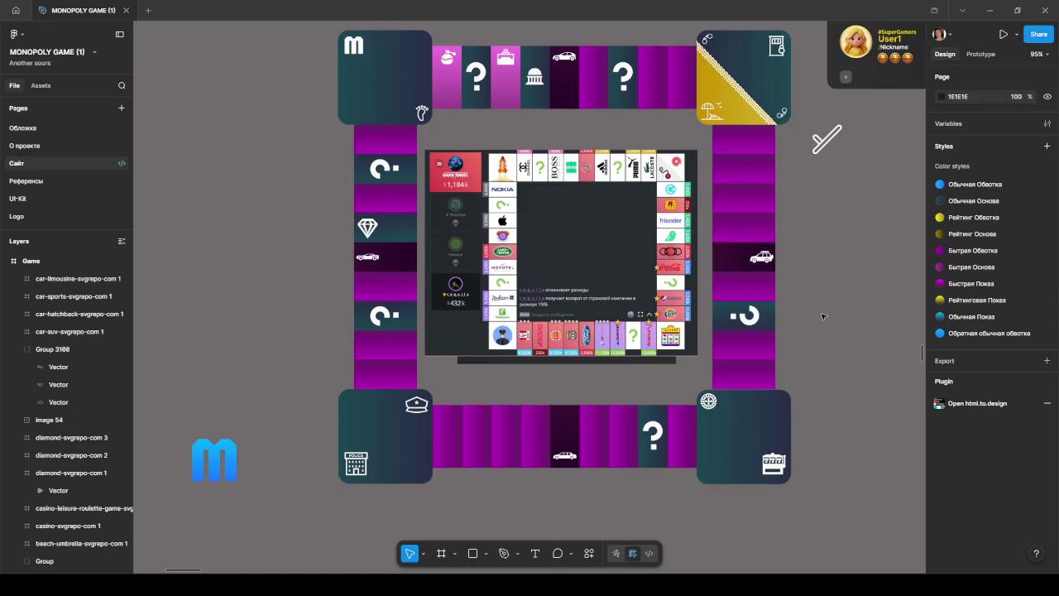
{"action": "scroll", "coordinate": [825, 318], "scroll_direction": "up", "scroll_amount": 3}
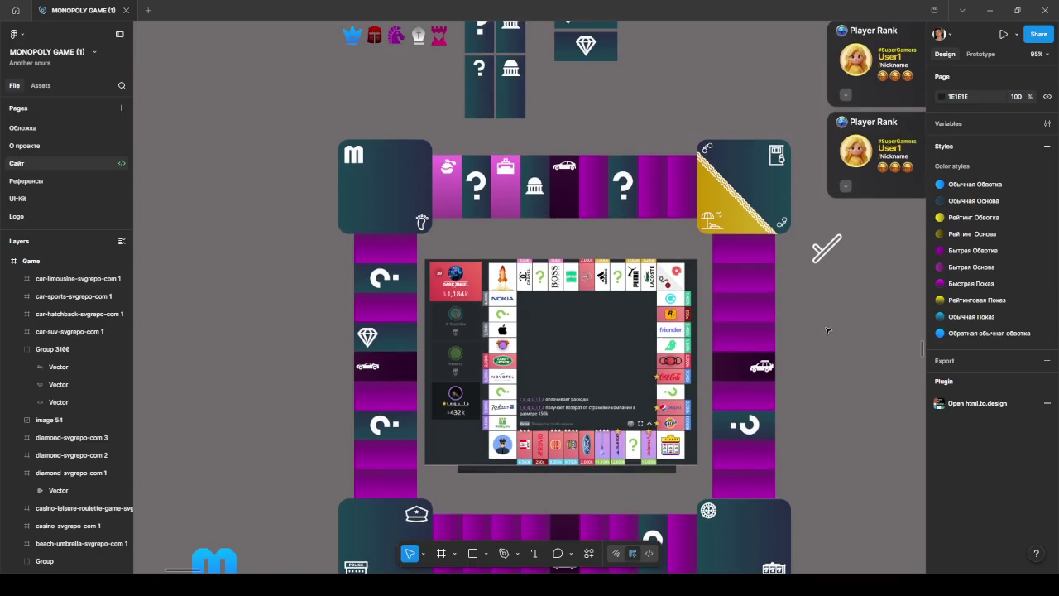
{"action": "scroll", "coordinate": [717, 317], "scroll_direction": "up", "scroll_amount": 1}
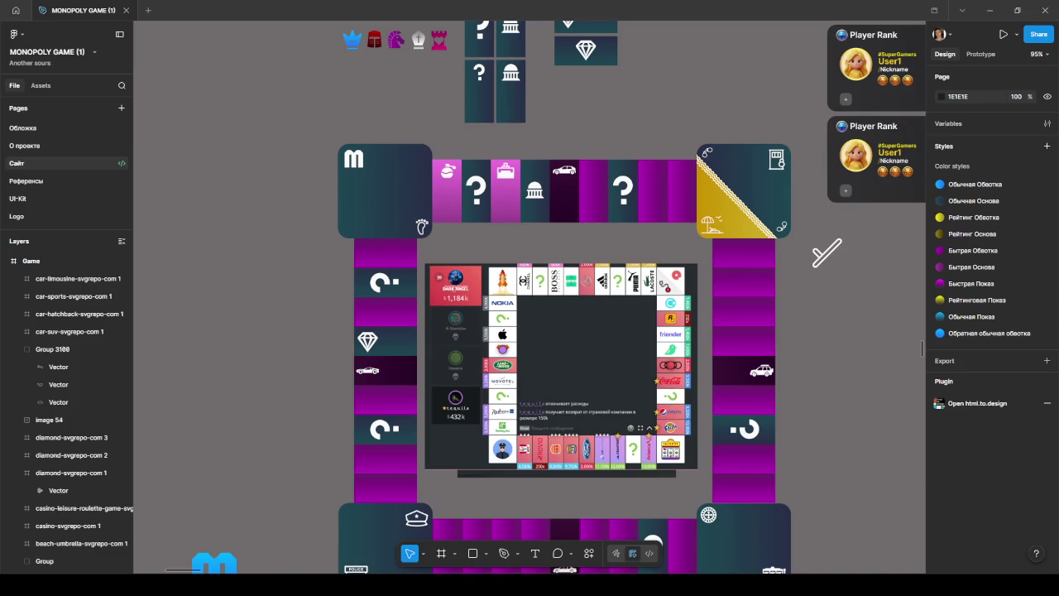
{"action": "key", "text": "ctrl+v"}
- Shrink the pasted shorts, dress and T-shirt icons and set them beside the board
{"action": "scroll", "coordinate": [316, 197], "scroll_direction": "down", "scroll_amount": 5}
{"action": "scroll", "coordinate": [316, 197], "scroll_direction": "down", "scroll_amount": 5}
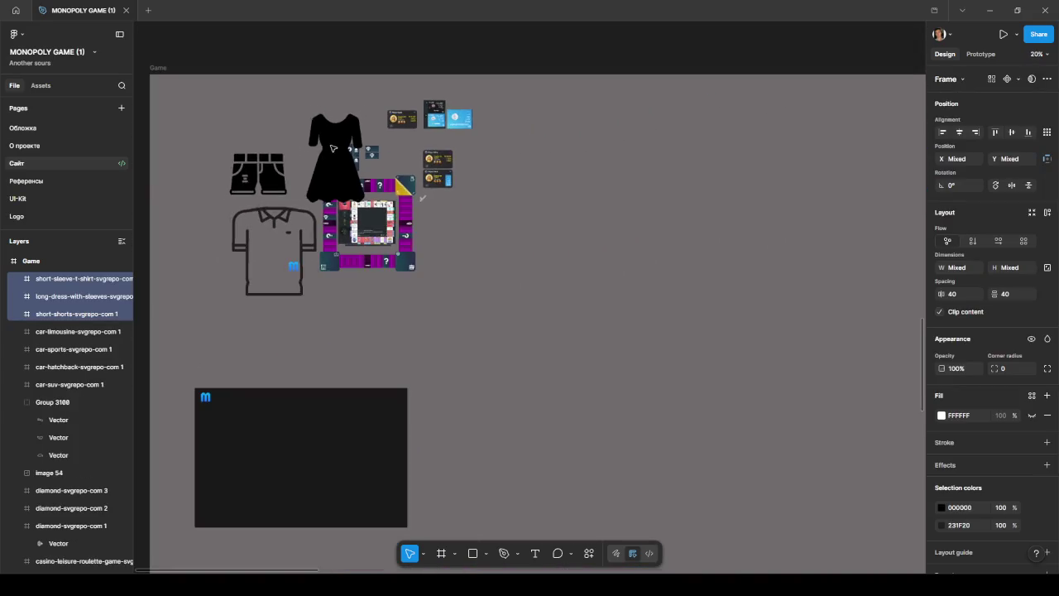
{"action": "mouse_move", "coordinate": [380, 114]}
{"action": "left_mouse_down"}
{"action": "mouse_move", "coordinate": [235, 292]}
{"action": "mouse_move", "coordinate": [430, 219]}
{"action": "left_mouse_up"}
{"action": "scroll", "coordinate": [430, 217], "scroll_direction": "up", "scroll_amount": 5}
{"action": "scroll", "coordinate": [430, 217], "scroll_direction": "up", "scroll_amount": 3}
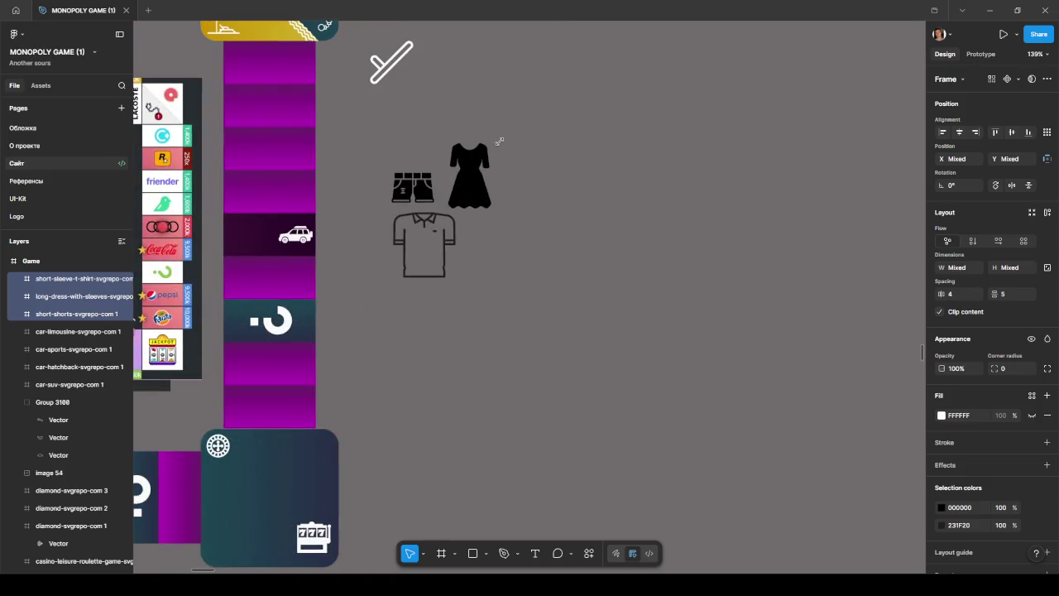
{"action": "left_click_drag", "start_coordinate": [501, 143], "coordinate": [563, 251]}
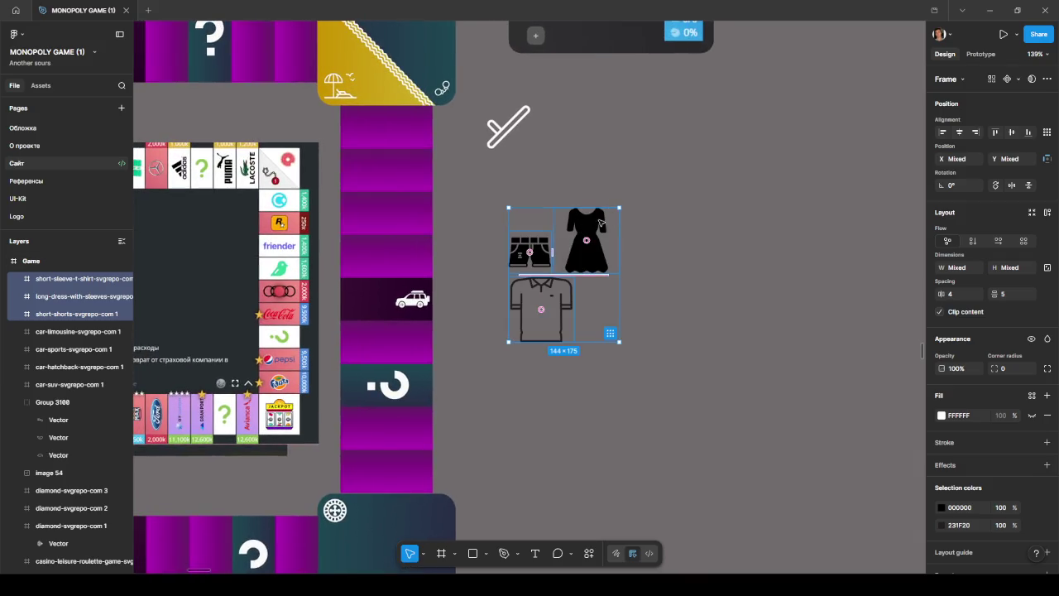
{"action": "left_click_drag", "start_coordinate": [619, 207], "coordinate": [598, 234]}
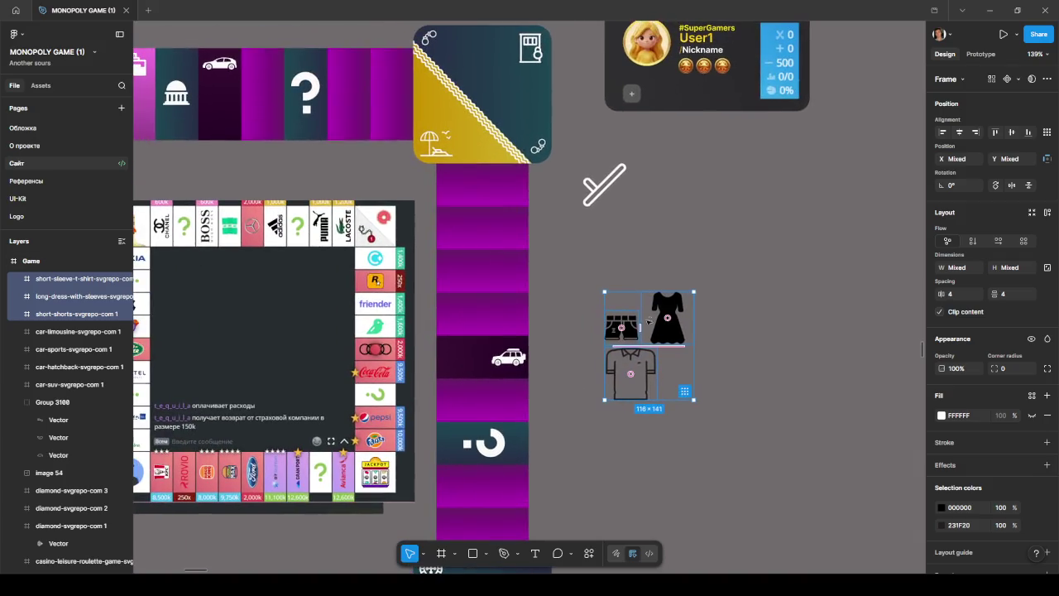
- Recolour the clothing icons' 231F20 and 000000 colours to white FAFAFA
{"action": "left_click", "coordinate": [616, 317]}
{"action": "left_click", "coordinate": [667, 318], "text": "shift"}
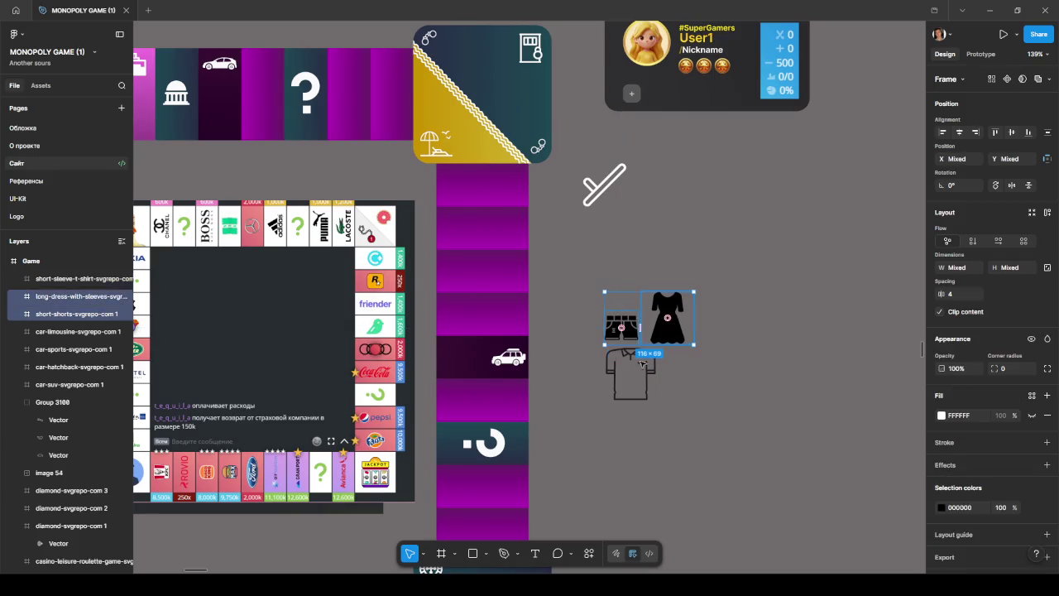
{"action": "left_click", "coordinate": [630, 368], "text": "shift"}
{"action": "left_click", "coordinate": [941, 525]}
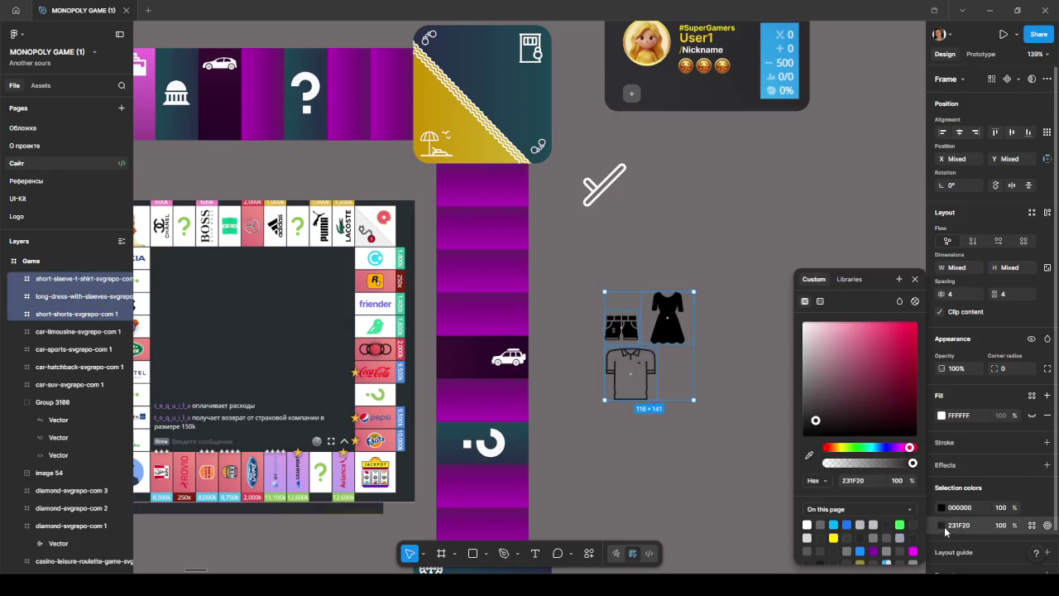
{"action": "left_click", "coordinate": [809, 457]}
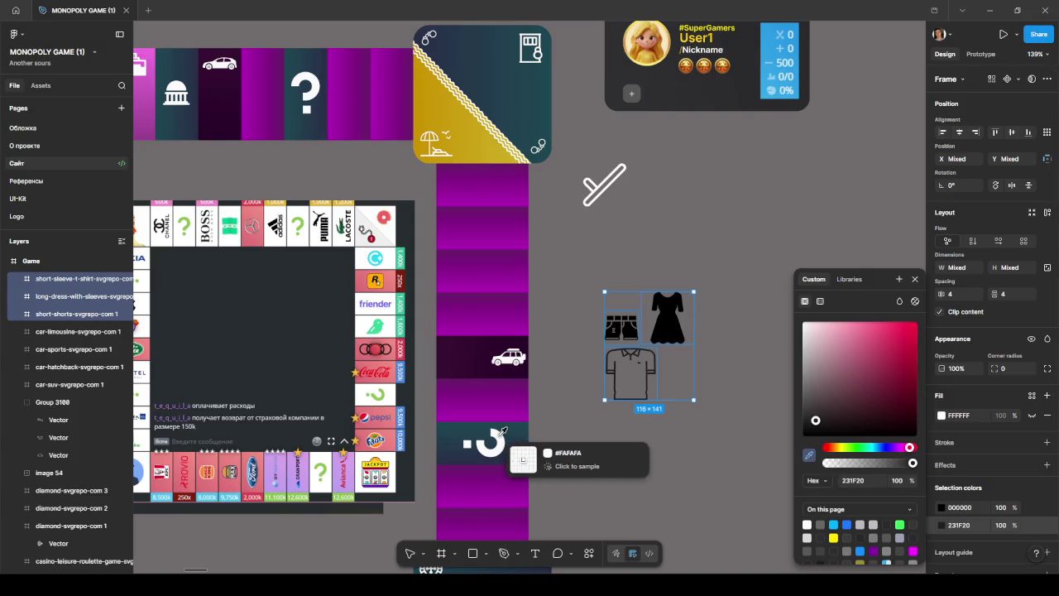
{"action": "left_click", "coordinate": [493, 447]}
{"action": "left_click", "coordinate": [941, 507]}
{"action": "left_click", "coordinate": [810, 455]}
{"action": "left_click", "coordinate": [500, 432]}
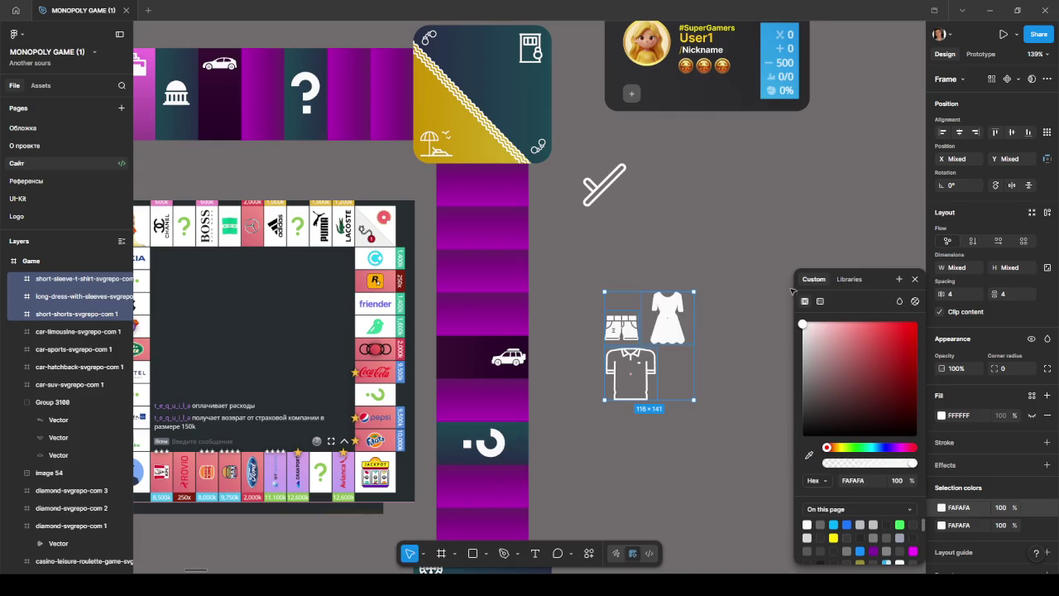
{"action": "left_click", "coordinate": [796, 303]}
- Move the 35×35 shorts icon onto a top-row board cell
{"action": "left_click_drag", "start_coordinate": [725, 248], "coordinate": [849, 351]}
{"action": "left_click", "coordinate": [75, 314]}
{"action": "mouse_move", "coordinate": [745, 423]}
{"action": "left_mouse_down"}
{"action": "mouse_move", "coordinate": [406, 199]}
{"action": "mouse_move", "coordinate": [385, 164]}
{"action": "left_mouse_up"}
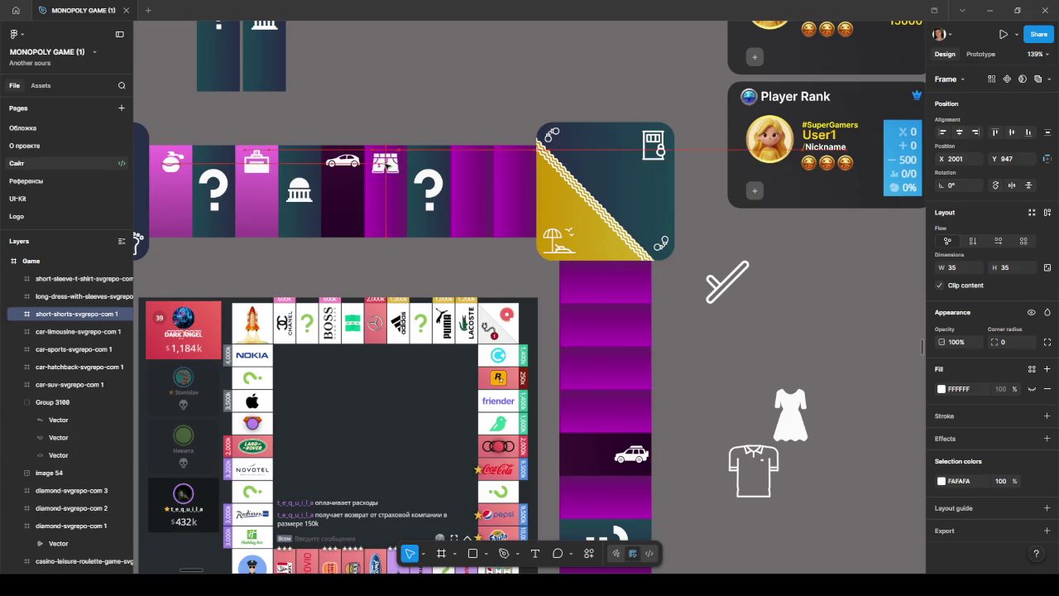
- Place the white dress on the top-row cell beside the shorts
{"action": "mouse_move", "coordinate": [790, 414]}
{"action": "left_mouse_down"}
{"action": "mouse_move", "coordinate": [466, 184]}
{"action": "mouse_move", "coordinate": [467, 168]}
{"action": "left_mouse_up"}
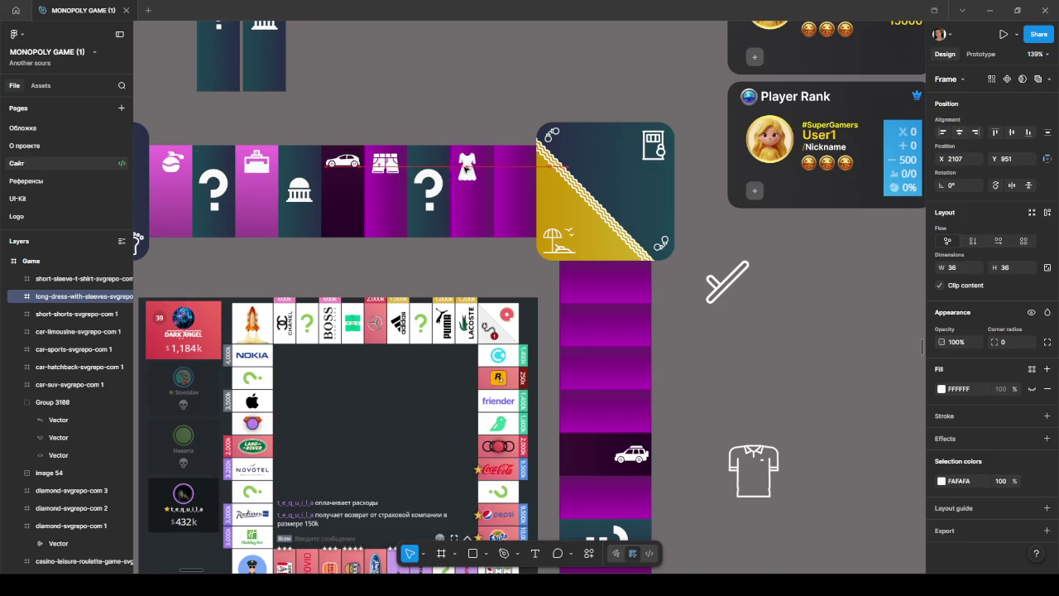
{"action": "left_click", "coordinate": [758, 303]}
{"action": "scroll", "coordinate": [758, 303], "scroll_direction": "down", "scroll_amount": 5}
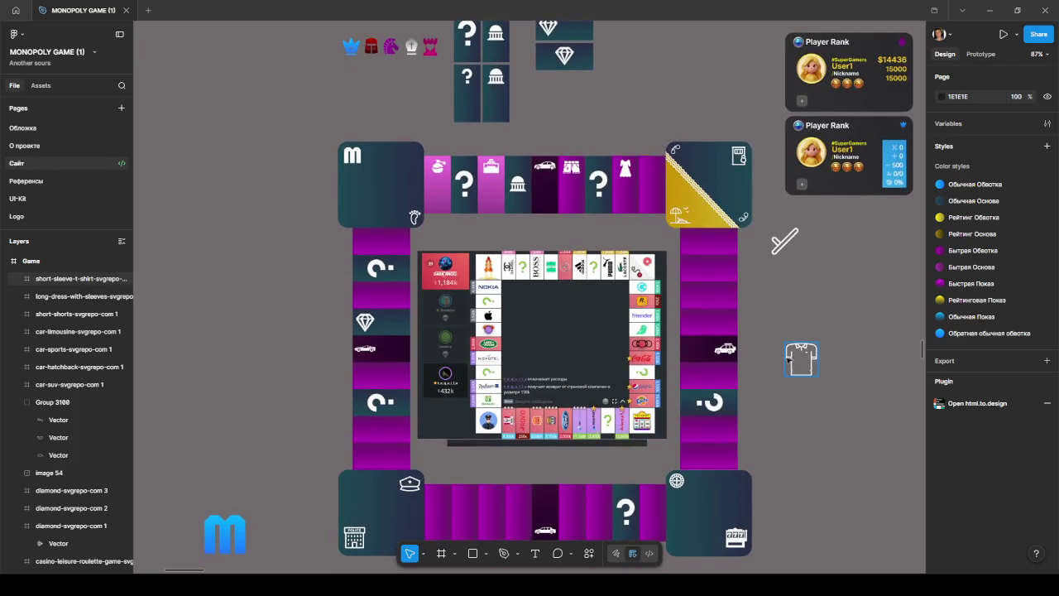
- Place the T-shirt on the neighbouring top-row cell and resize it to 34×34
{"action": "left_click_drag", "start_coordinate": [790, 358], "coordinate": [634, 173]}
{"action": "scroll", "coordinate": [634, 173], "scroll_direction": "up", "scroll_amount": 5}
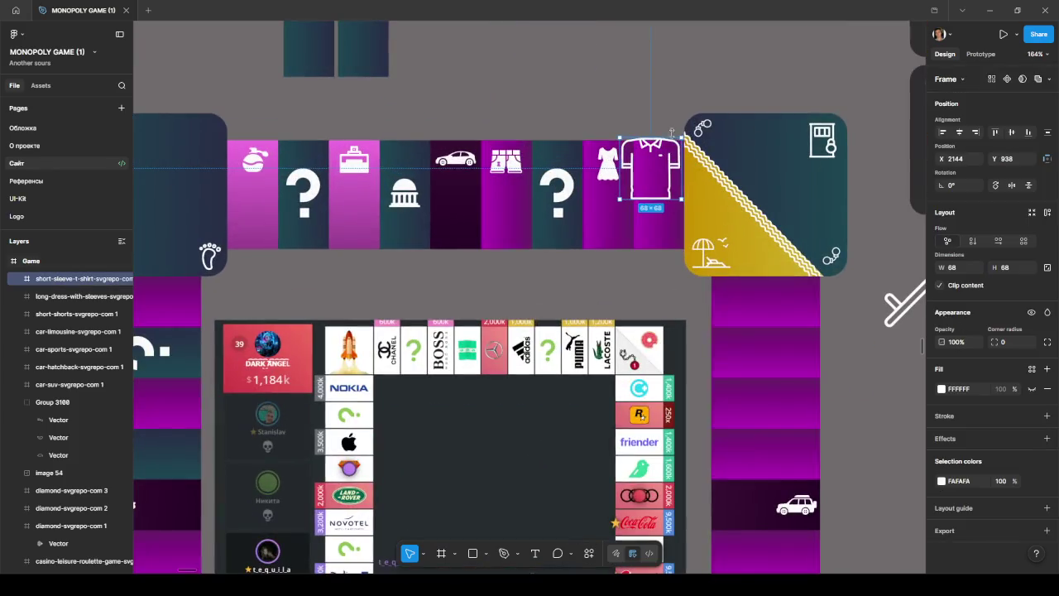
{"action": "mouse_move", "coordinate": [682, 137]}
{"action": "left_mouse_down"}
{"action": "mouse_move", "coordinate": [650, 171]}
{"action": "mouse_move", "coordinate": [663, 166]}
{"action": "left_mouse_up"}
{"action": "left_click", "coordinate": [892, 221]}
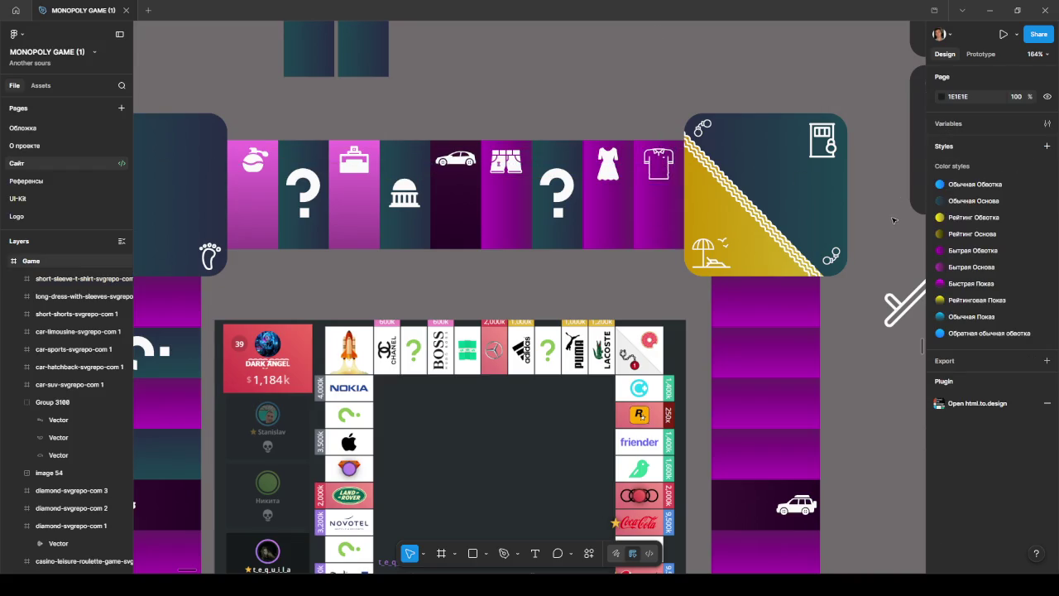
{"action": "scroll", "coordinate": [891, 221], "scroll_direction": "down", "scroll_amount": 3}
{"action": "scroll", "coordinate": [872, 295], "scroll_direction": "down", "scroll_amount": 2}
{"action": "scroll", "coordinate": [865, 242], "scroll_direction": "down", "scroll_amount": 2}
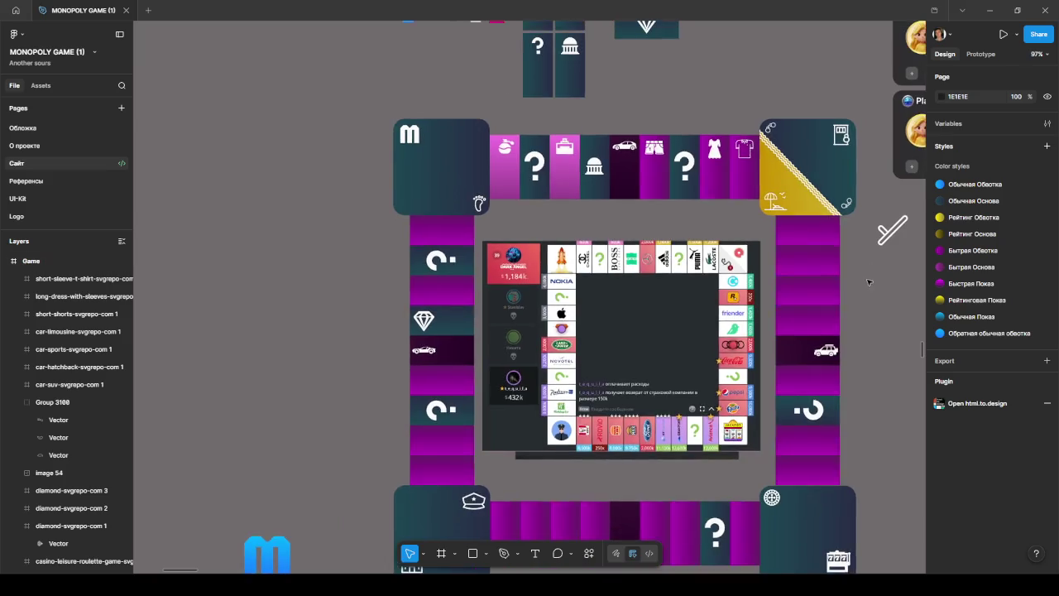
{"action": "scroll", "coordinate": [860, 241], "scroll_direction": "down", "scroll_amount": 2}
{"action": "left_click", "coordinate": [647, 133]}
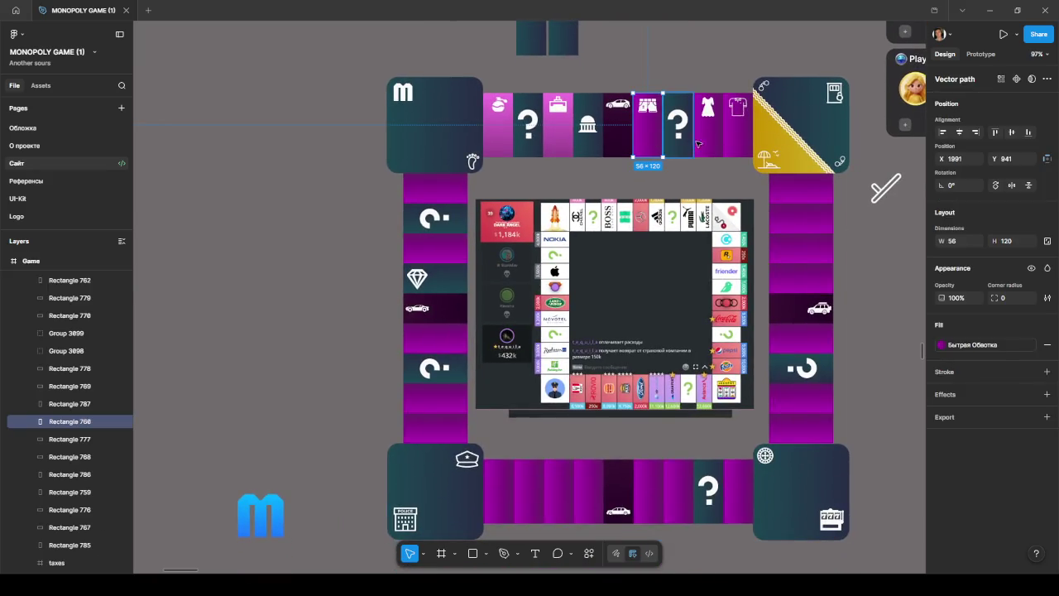
- Give the three selected top-row clothing cells a custom linear gradient fill
{"action": "left_click", "coordinate": [709, 132], "text": "shift"}
{"action": "left_click", "coordinate": [738, 133], "text": "shift"}
{"action": "left_click", "coordinate": [941, 370]}
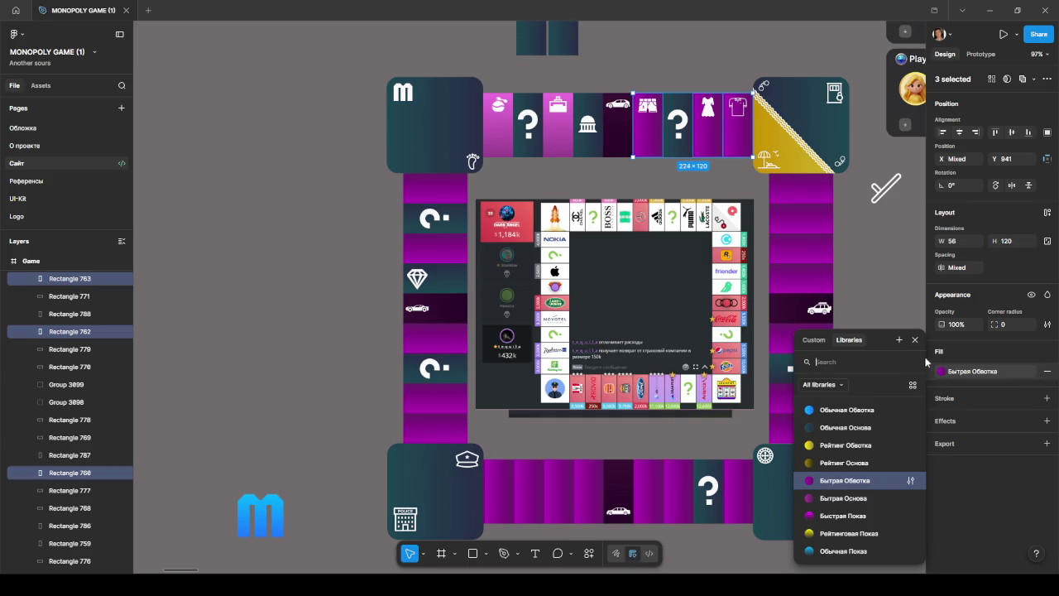
{"action": "mouse_move", "coordinate": [846, 445]}
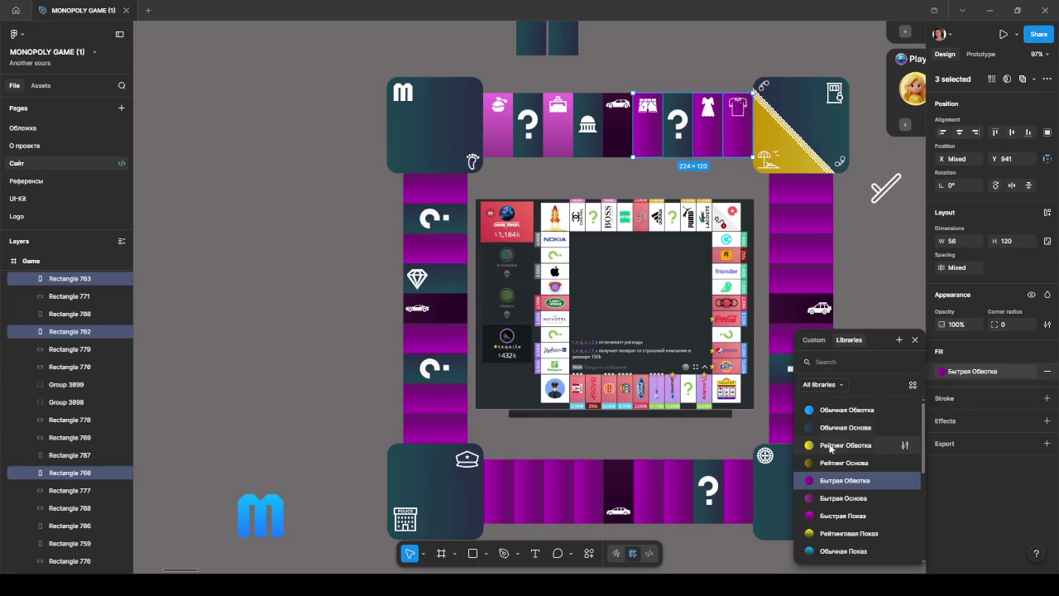
{"action": "scroll", "coordinate": [834, 453], "scroll_direction": "down", "scroll_amount": 2}
{"action": "scroll", "coordinate": [839, 463], "scroll_direction": "down", "scroll_amount": 2}
{"action": "scroll", "coordinate": [841, 465], "scroll_direction": "up", "scroll_amount": 2}
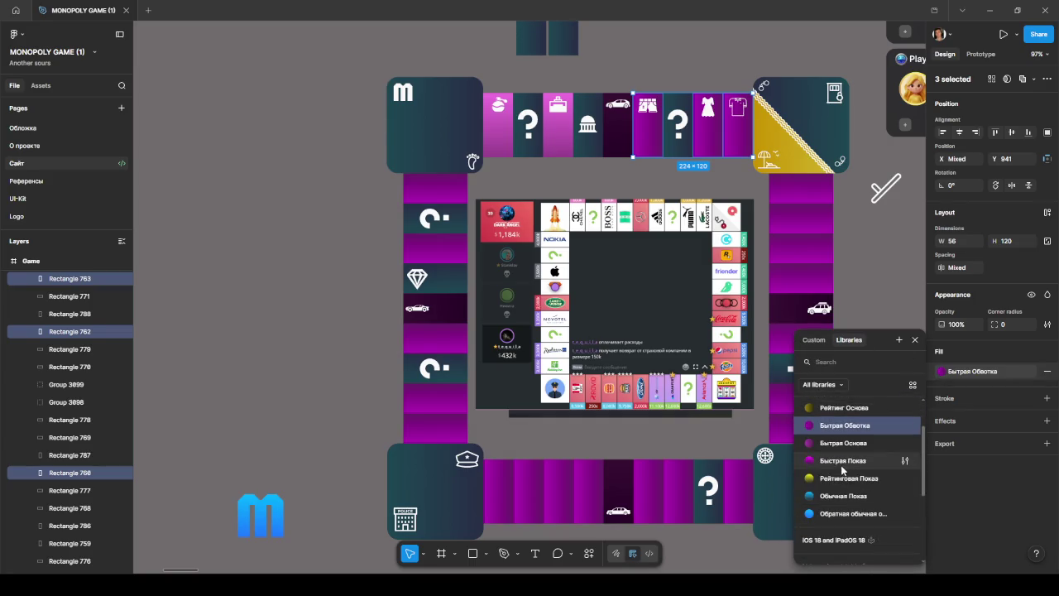
{"action": "scroll", "coordinate": [843, 465], "scroll_direction": "down", "scroll_amount": 2}
{"action": "scroll", "coordinate": [839, 470], "scroll_direction": "up", "scroll_amount": 2}
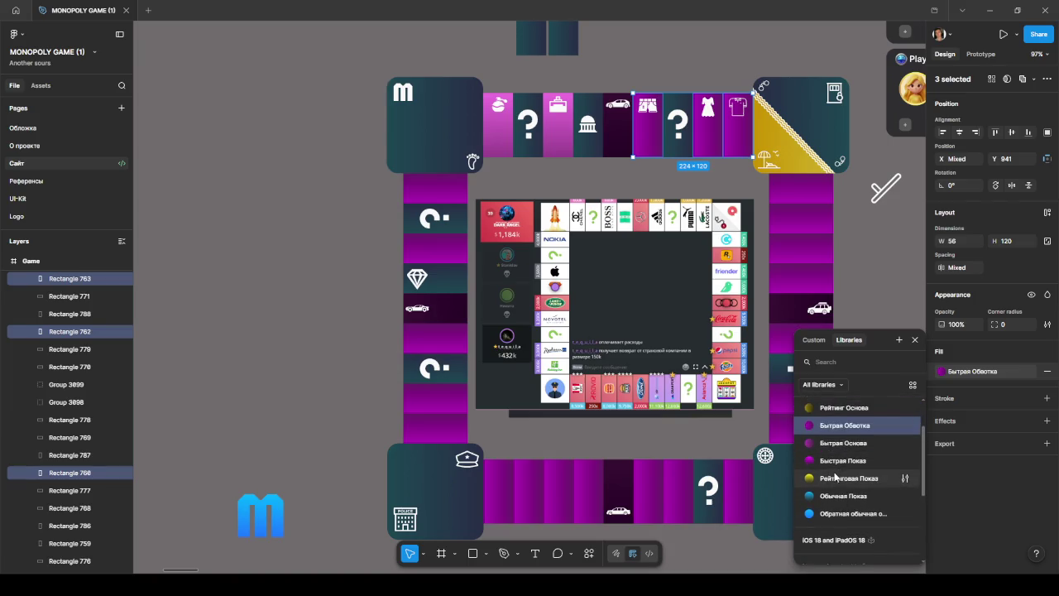
{"action": "scroll", "coordinate": [836, 472], "scroll_direction": "up", "scroll_amount": 1}
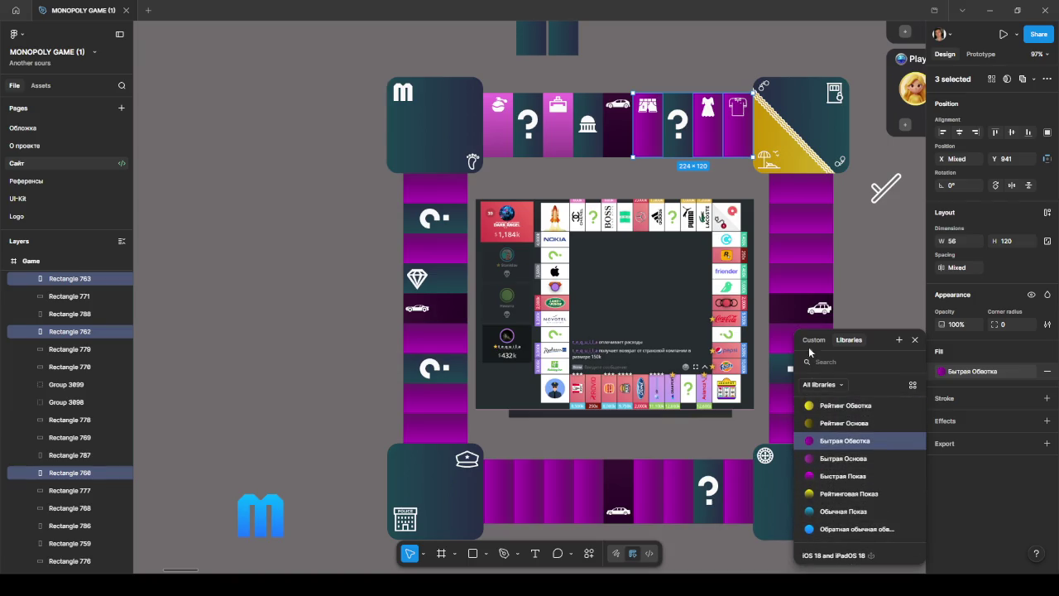
{"action": "left_click", "coordinate": [814, 341]}
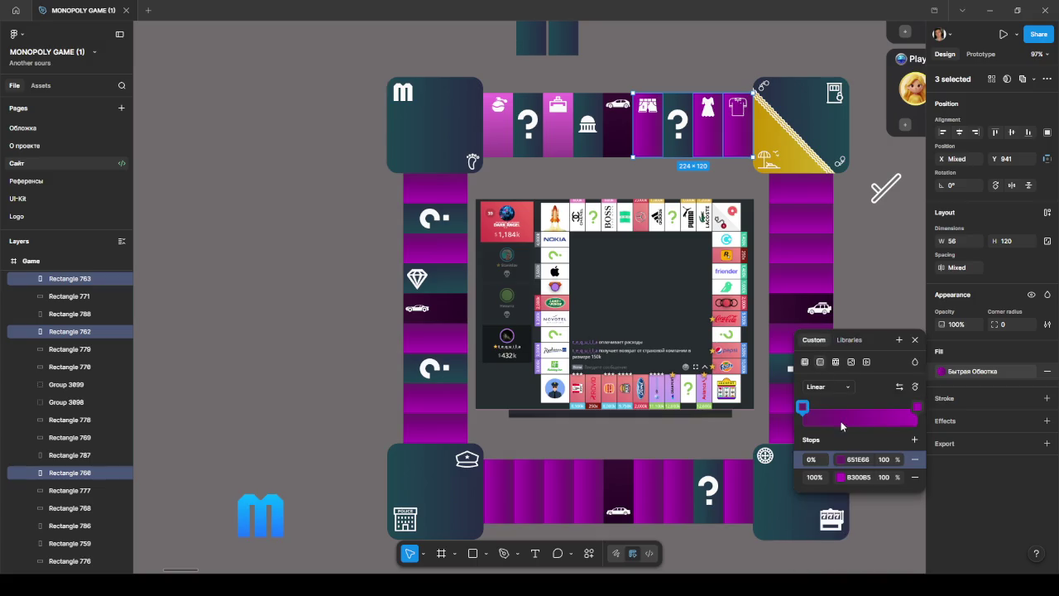
{"action": "left_click", "coordinate": [821, 386]}
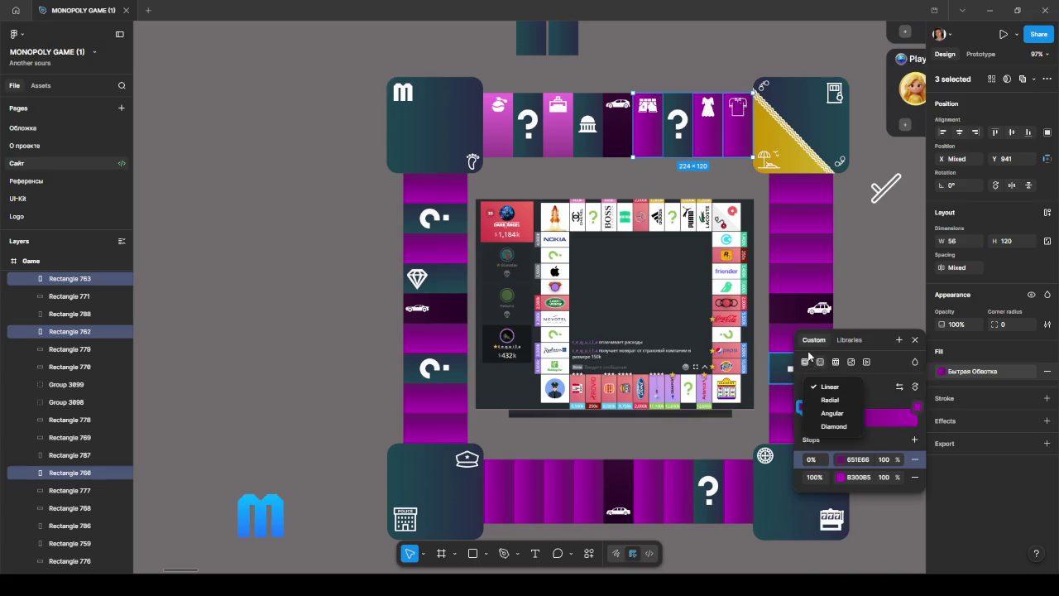
{"action": "left_click", "coordinate": [814, 371]}
- Set the gradient stops to blue 6785FF and violet 6E71FF
{"action": "left_click", "coordinate": [803, 406]}
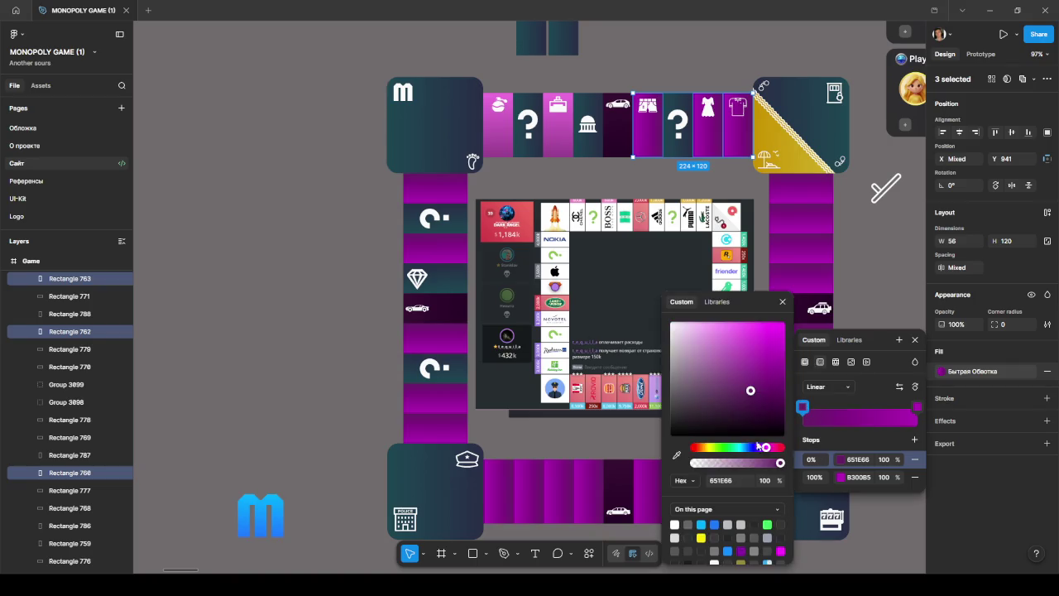
{"action": "left_click", "coordinate": [751, 447]}
{"action": "left_click_drag", "start_coordinate": [751, 448], "coordinate": [749, 447]}
{"action": "left_click_drag", "start_coordinate": [754, 388], "coordinate": [738, 321]}
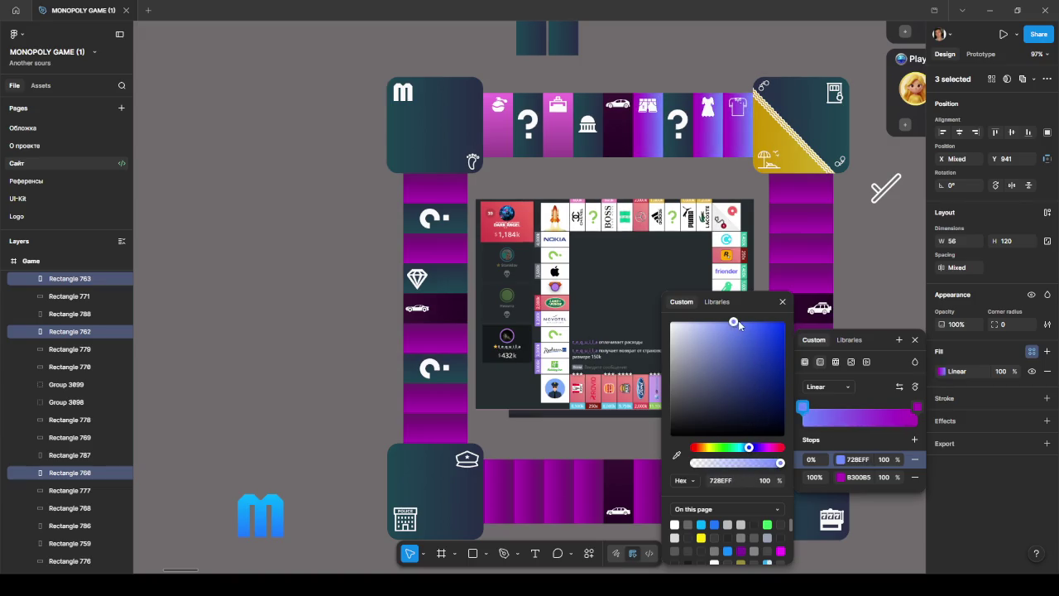
{"action": "left_click", "coordinate": [917, 406]}
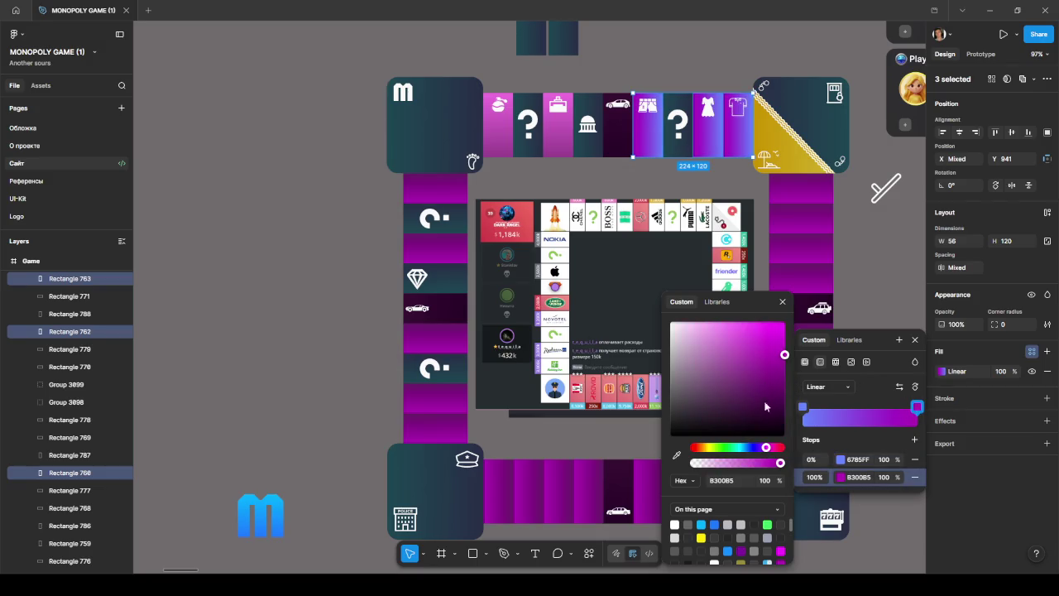
{"action": "left_click_drag", "start_coordinate": [755, 450], "coordinate": [753, 448]}
{"action": "left_click_drag", "start_coordinate": [778, 357], "coordinate": [718, 322]}
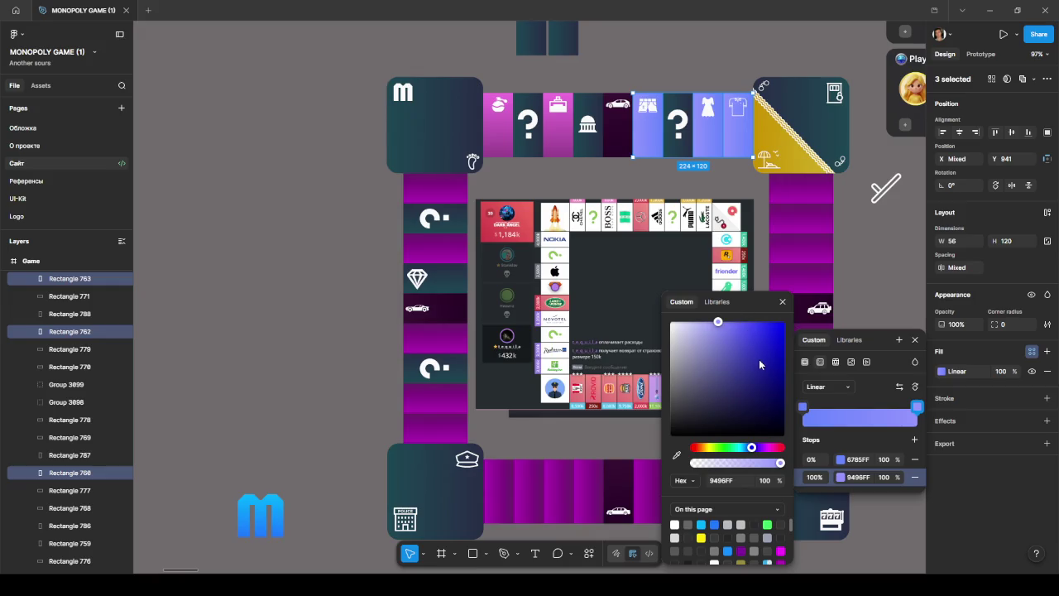
{"action": "mouse_move", "coordinate": [743, 350]}
{"action": "left_mouse_down"}
{"action": "mouse_move", "coordinate": [762, 344]}
{"action": "mouse_move", "coordinate": [736, 321]}
{"action": "left_mouse_up"}
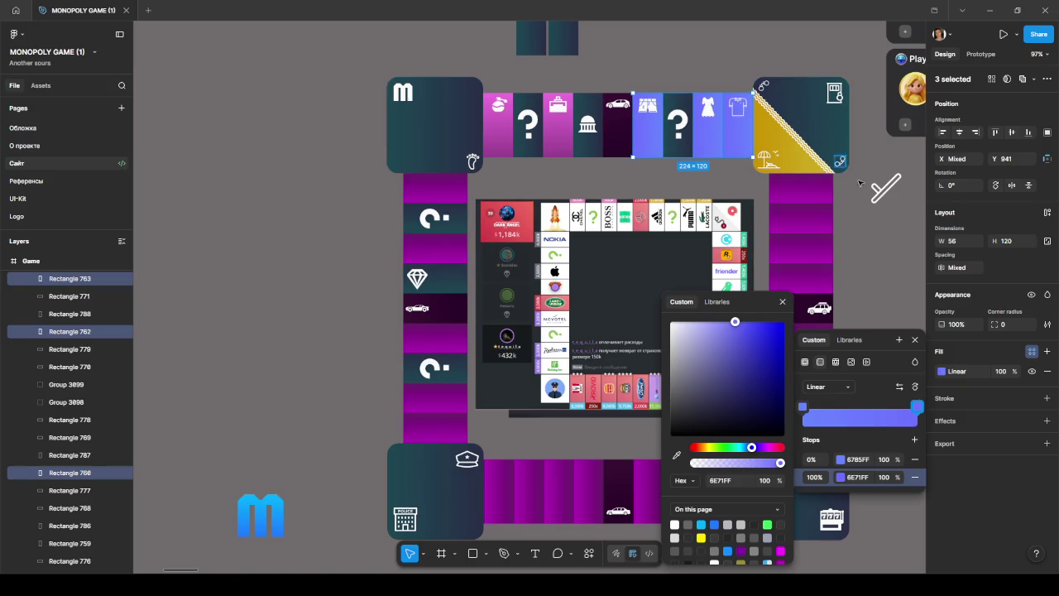
- Rotate the shorts, dress and shirt cells' gradients to run vertically
{"action": "mouse_move", "coordinate": [675, 123]}
{"action": "left_click", "coordinate": [659, 126]}
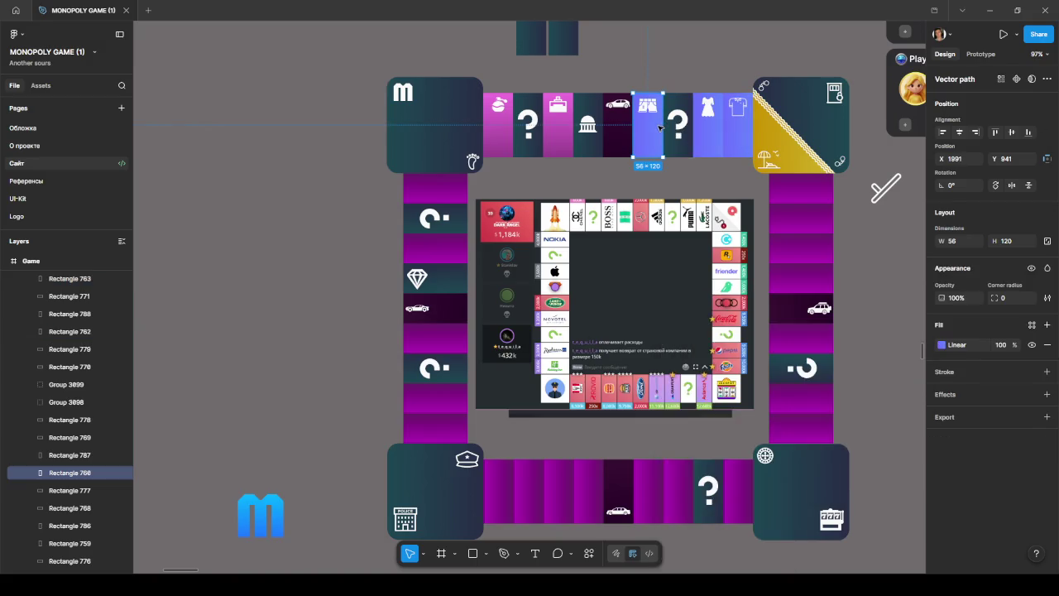
{"action": "left_click", "coordinate": [942, 344]}
{"action": "mouse_move", "coordinate": [629, 125]}
{"action": "left_mouse_down"}
{"action": "mouse_move", "coordinate": [663, 124]}
{"action": "mouse_move", "coordinate": [638, 156]}
{"action": "left_mouse_up"}
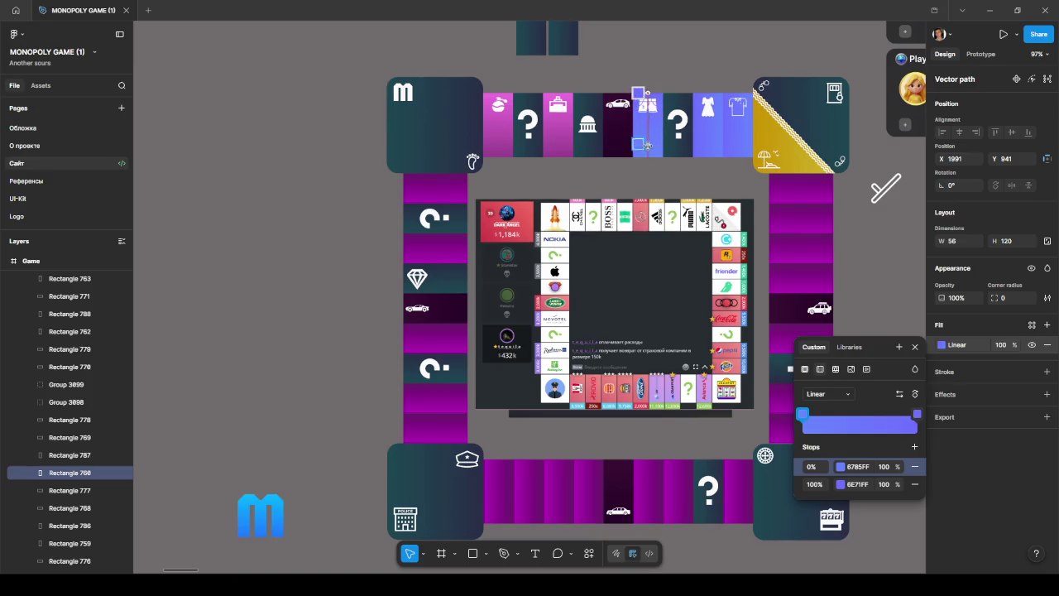
{"action": "left_click", "coordinate": [707, 137]}
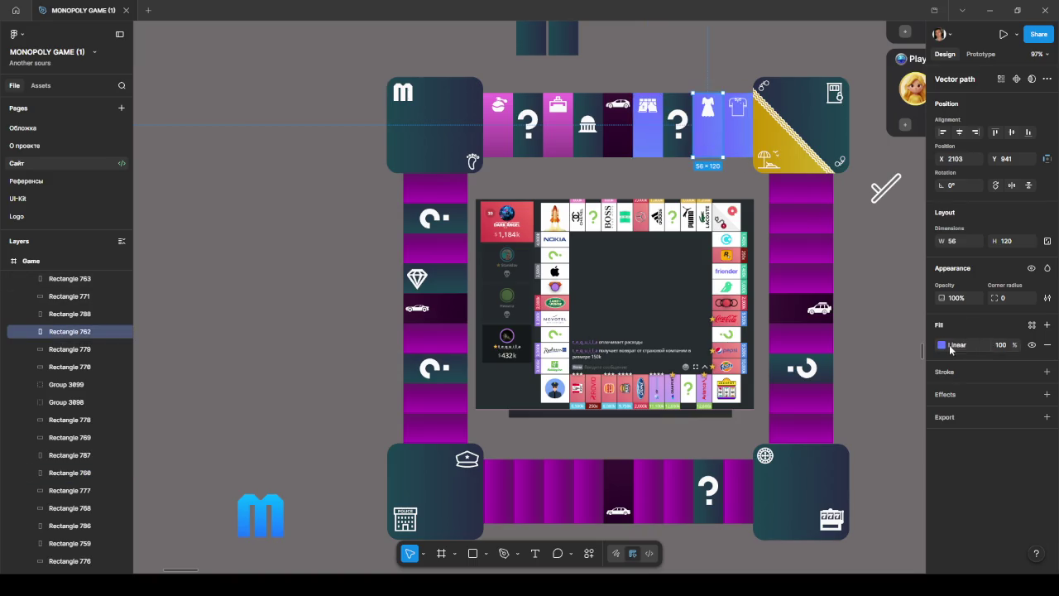
{"action": "left_click", "coordinate": [952, 348]}
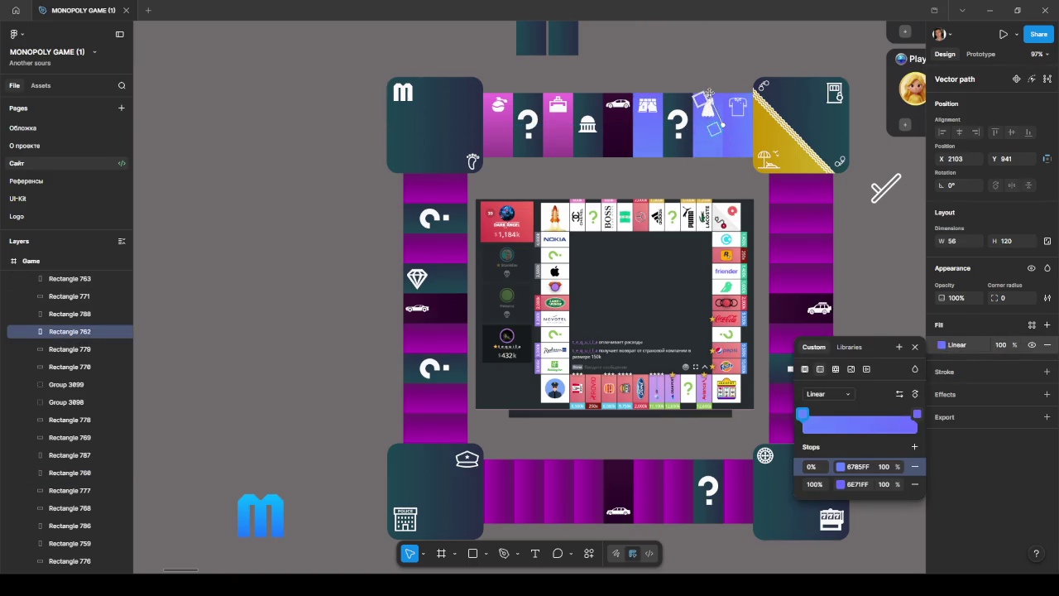
{"action": "left_click_drag", "start_coordinate": [722, 126], "coordinate": [709, 159]}
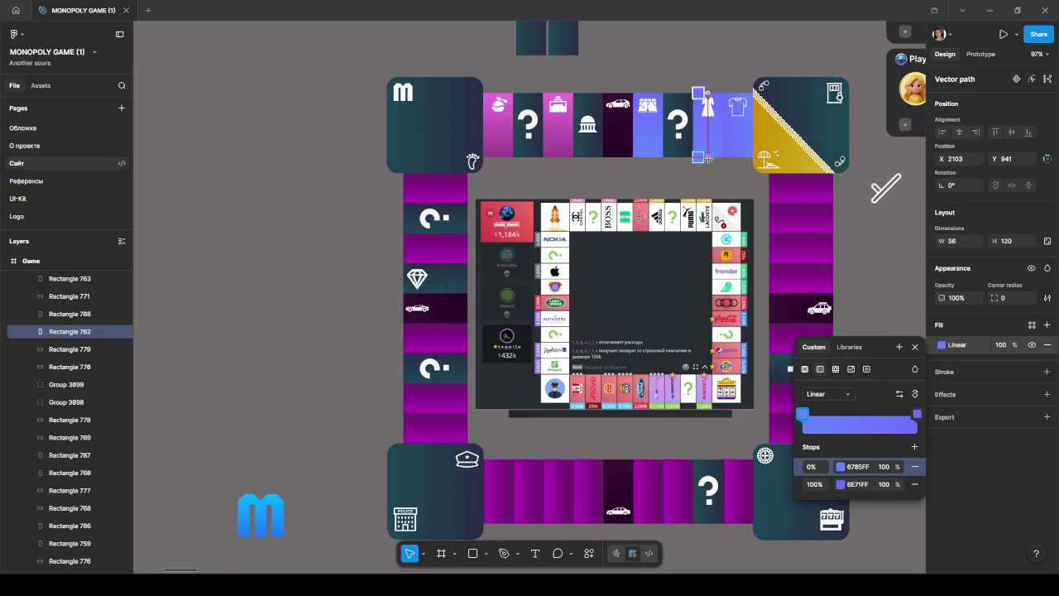
{"action": "key", "text": "Escape"}
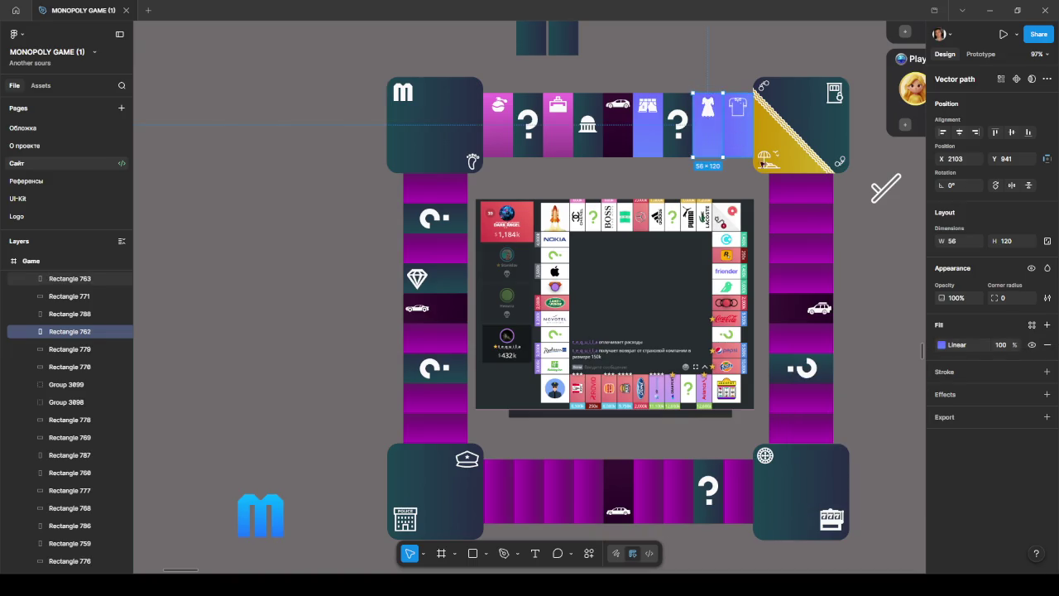
{"action": "left_click", "coordinate": [740, 150]}
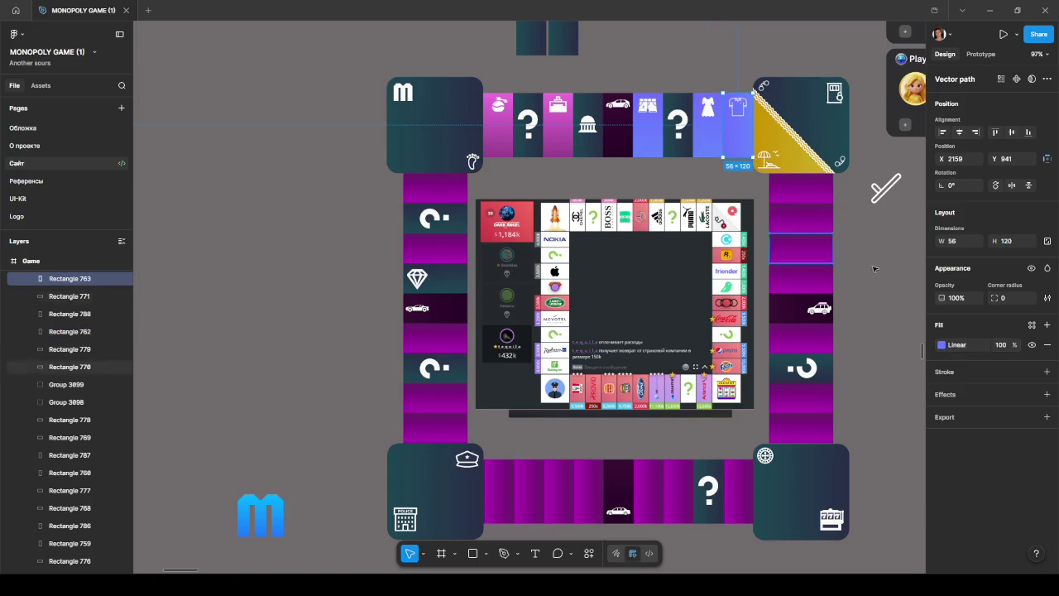
{"action": "left_click", "coordinate": [941, 344]}
{"action": "mouse_move", "coordinate": [725, 124]}
{"action": "left_mouse_down"}
{"action": "mouse_move", "coordinate": [738, 95]}
{"action": "mouse_move", "coordinate": [738, 157]}
{"action": "left_mouse_up"}
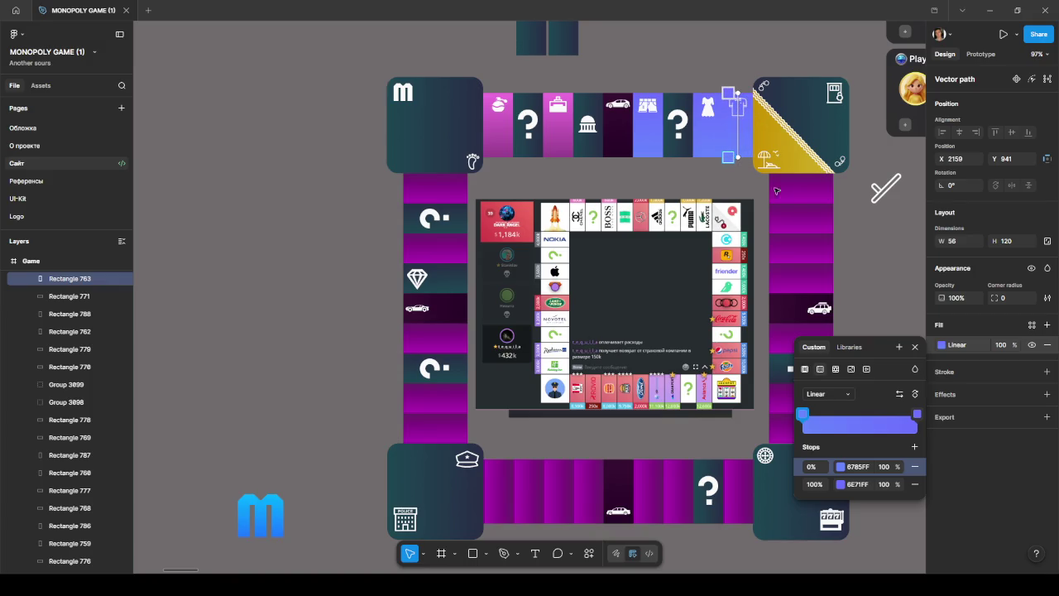
{"action": "key", "text": "Escape"}
{"action": "left_click", "coordinate": [901, 273]}
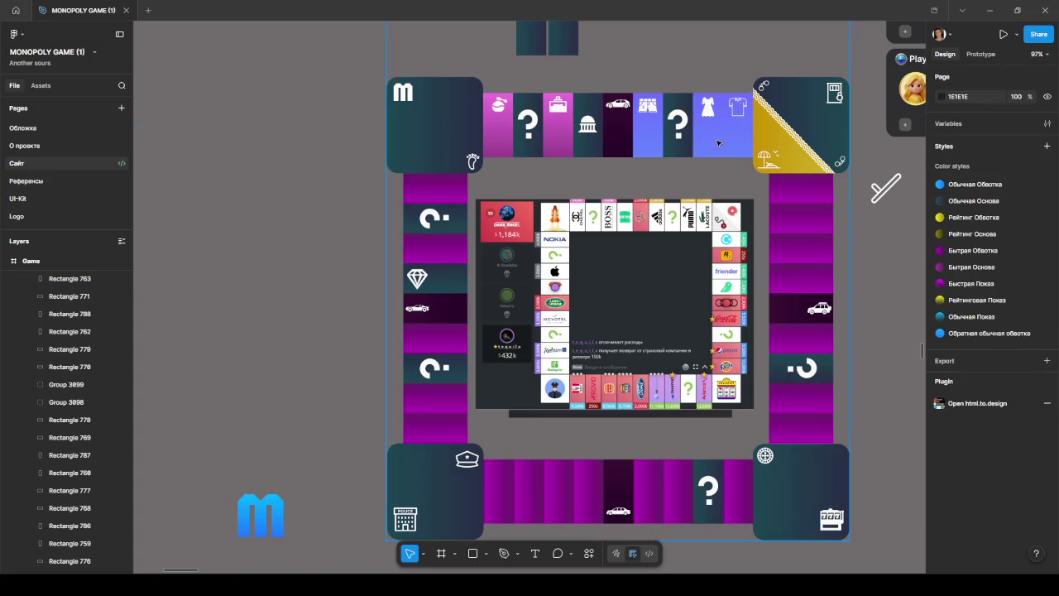
{"action": "scroll", "coordinate": [732, 144], "scroll_direction": "up", "scroll_amount": 5}
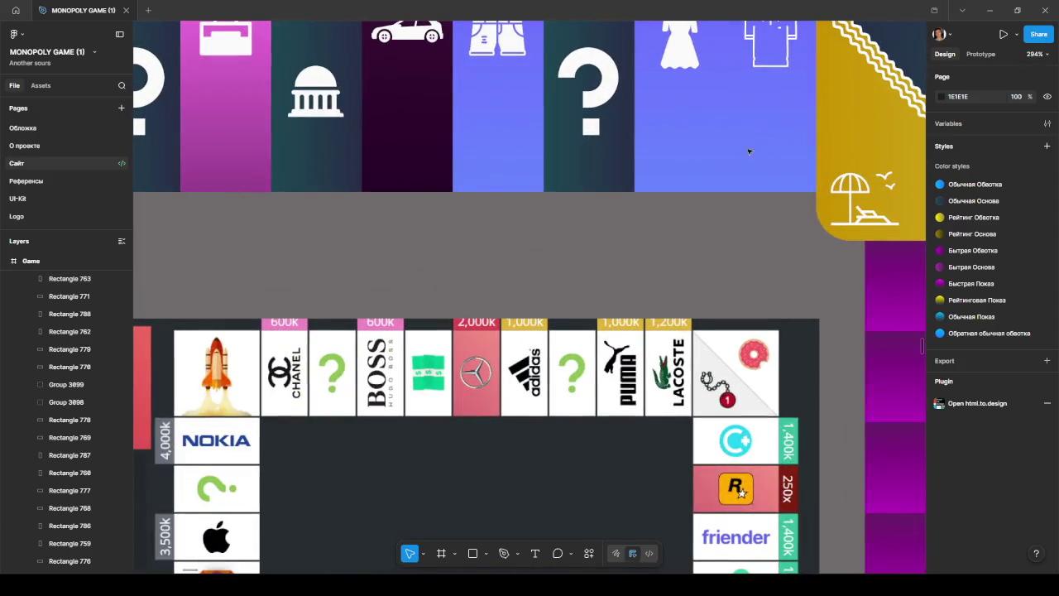
{"action": "scroll", "coordinate": [712, 172], "scroll_direction": "up", "scroll_amount": 1}
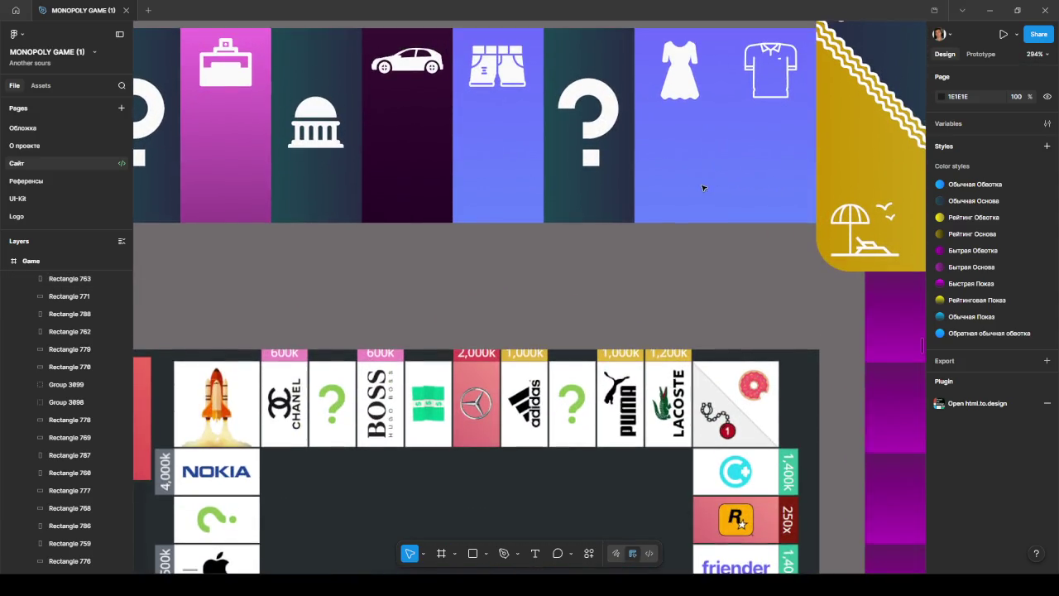
{"action": "left_click", "coordinate": [702, 182]}
{"action": "left_click", "coordinate": [1047, 371]}
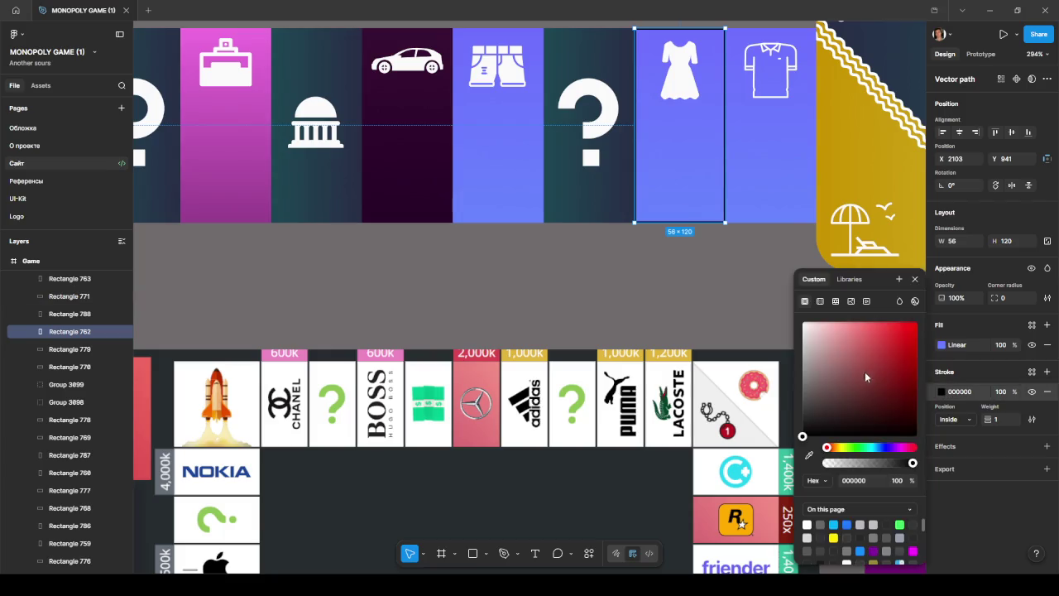
{"action": "left_click", "coordinate": [760, 258]}
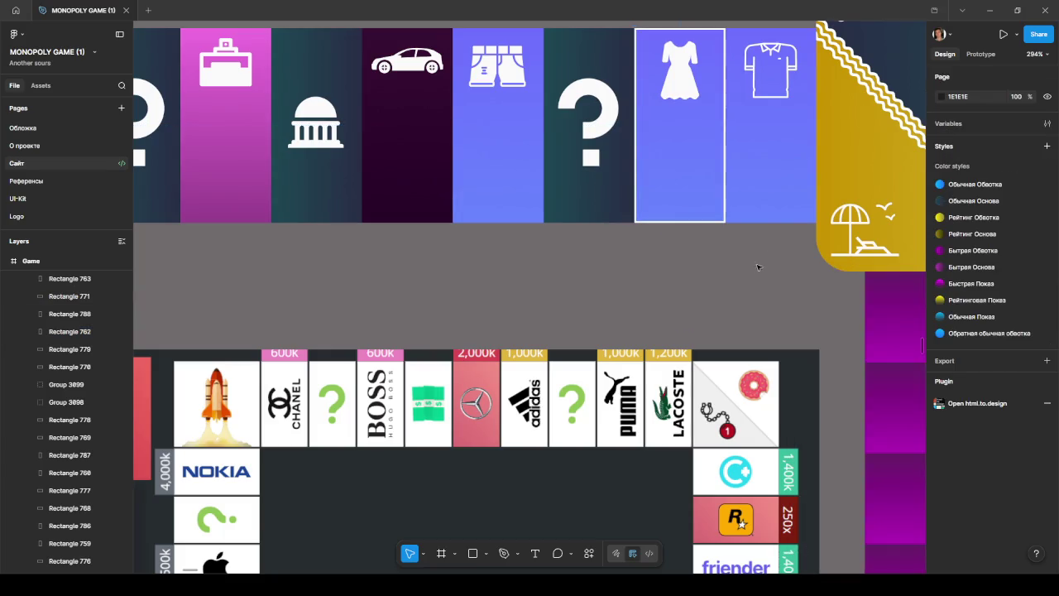
{"action": "left_click", "coordinate": [766, 211]}
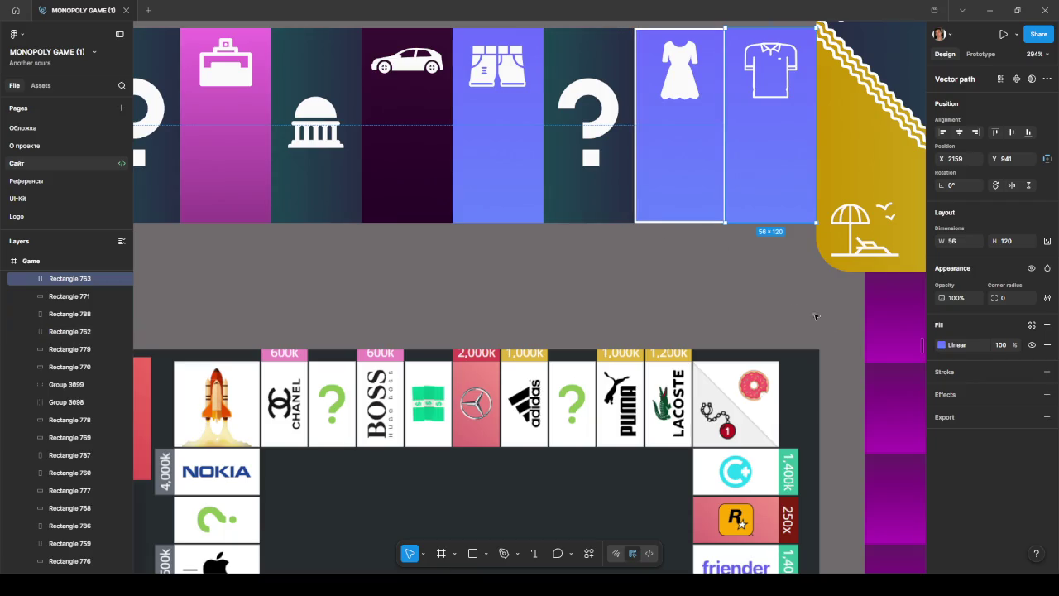
{"action": "left_click", "coordinate": [943, 345]}
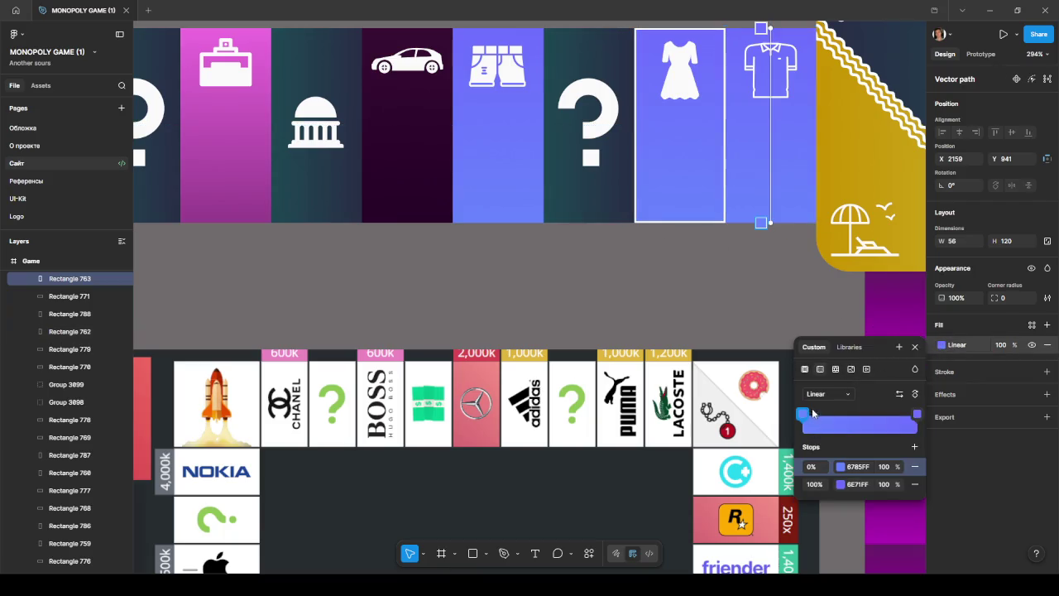
{"action": "left_click", "coordinate": [1047, 372]}
{"action": "left_click", "coordinate": [958, 392]}
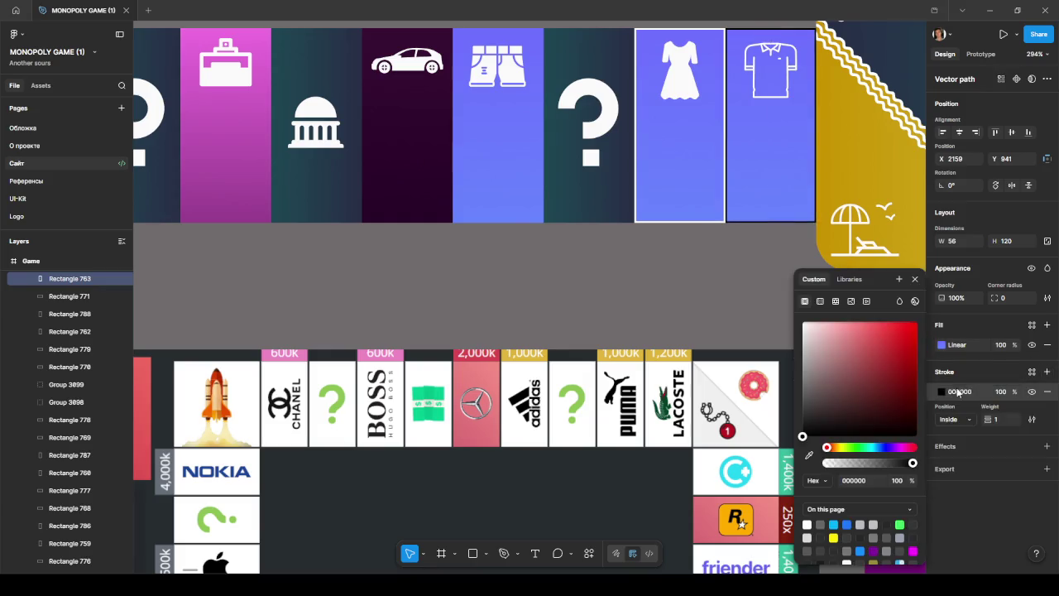
{"action": "left_click", "coordinate": [943, 394]}
{"action": "left_click", "coordinate": [943, 394]}
{"action": "left_click_drag", "start_coordinate": [878, 383], "coordinate": [719, 215]}
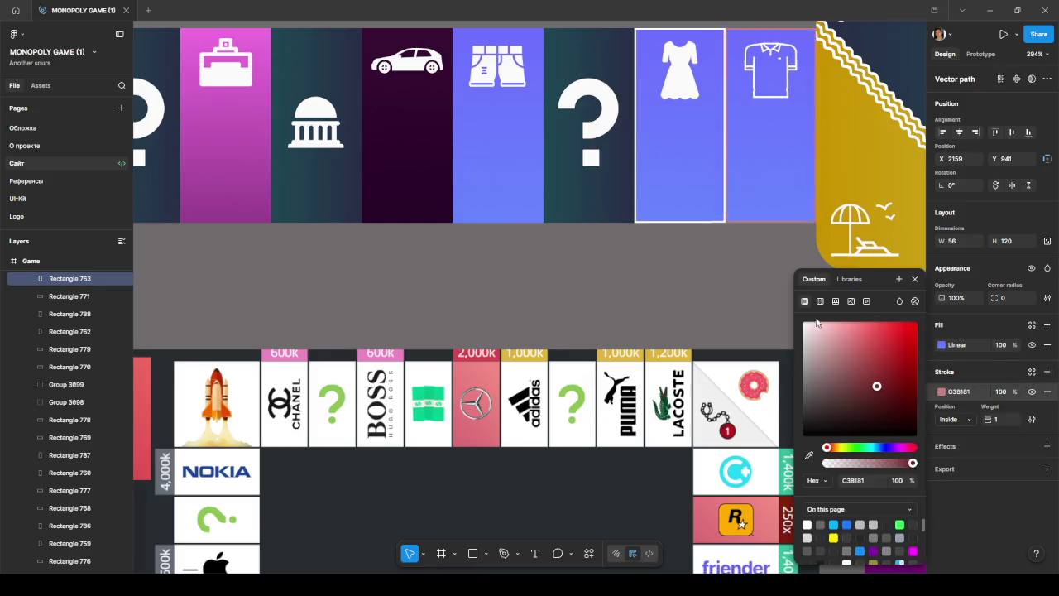
{"action": "left_click", "coordinate": [671, 283]}
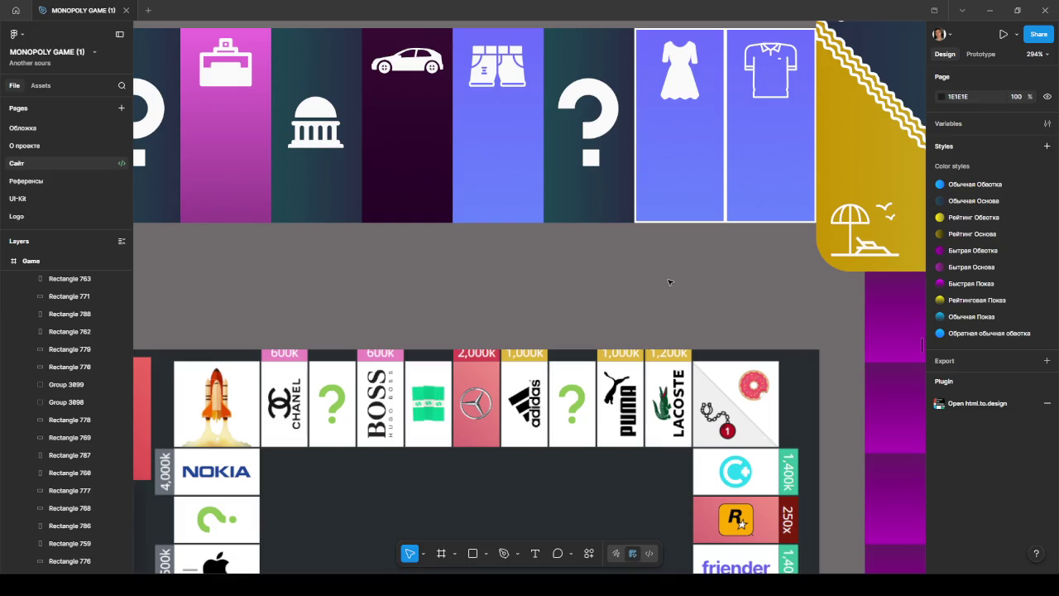
{"action": "left_click", "coordinate": [781, 201]}
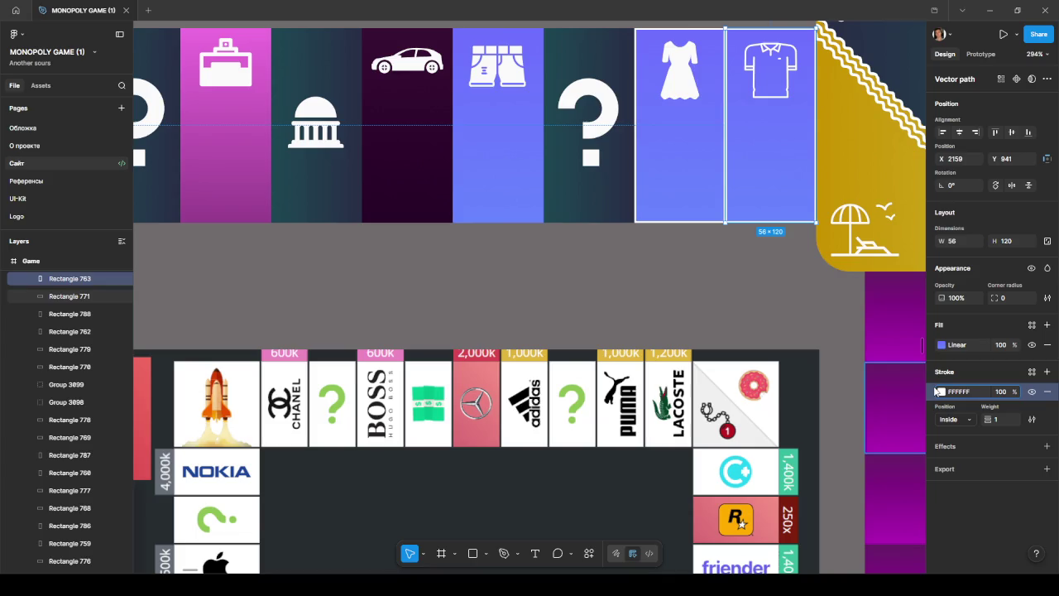
{"action": "left_click", "coordinate": [538, 182]}
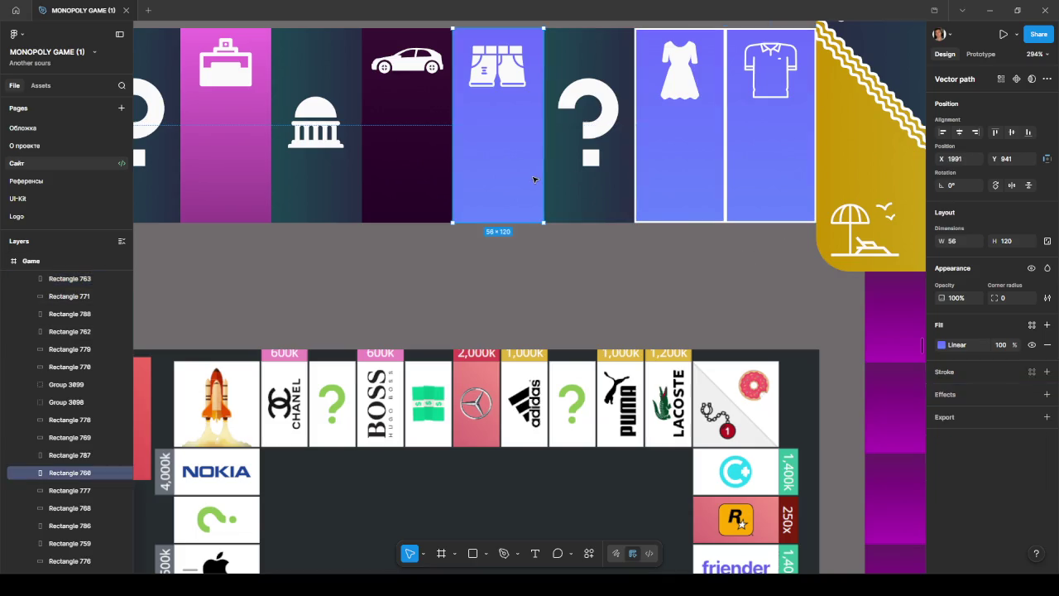
{"action": "left_click", "coordinate": [248, 192]}
{"action": "left_click_drag", "start_coordinate": [276, 270], "coordinate": [567, 269]}
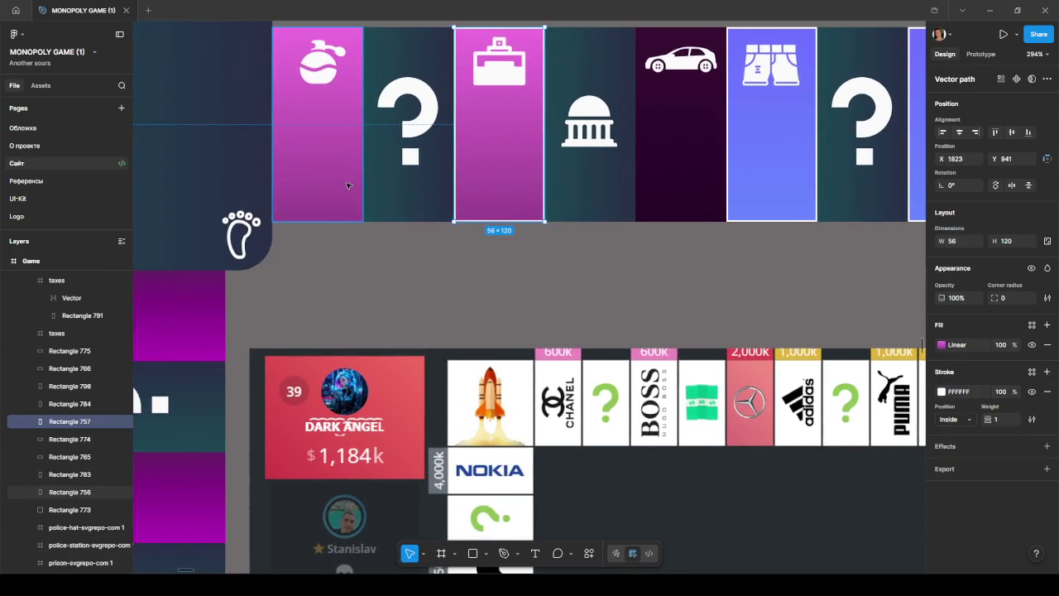
{"action": "left_click", "coordinate": [409, 194]}
{"action": "left_click", "coordinate": [666, 200]}
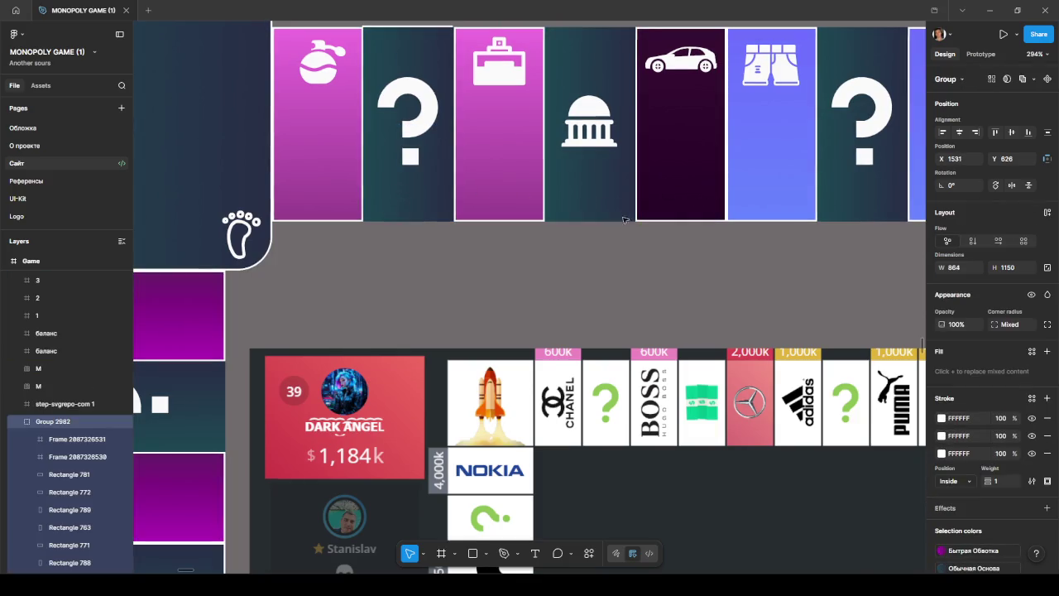
{"action": "left_click", "coordinate": [629, 267]}
{"action": "scroll", "coordinate": [629, 267], "scroll_direction": "down", "scroll_amount": 5, "text": "ctrl"}
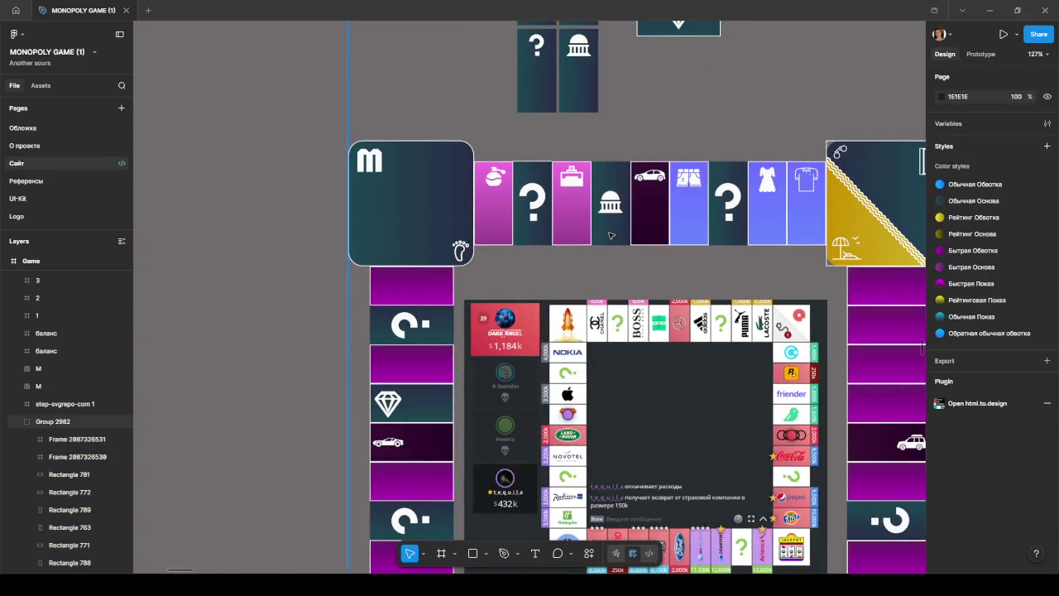
{"action": "double_click", "coordinate": [610, 235]}
{"action": "left_click", "coordinate": [671, 274]}
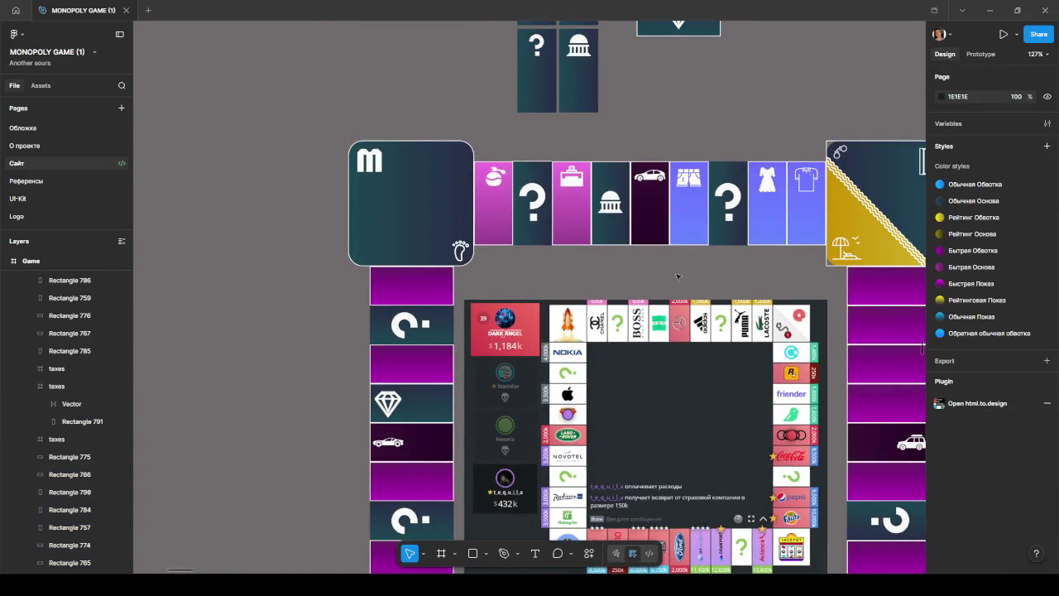
{"action": "scroll", "coordinate": [530, 166], "scroll_direction": "up", "scroll_amount": 10}
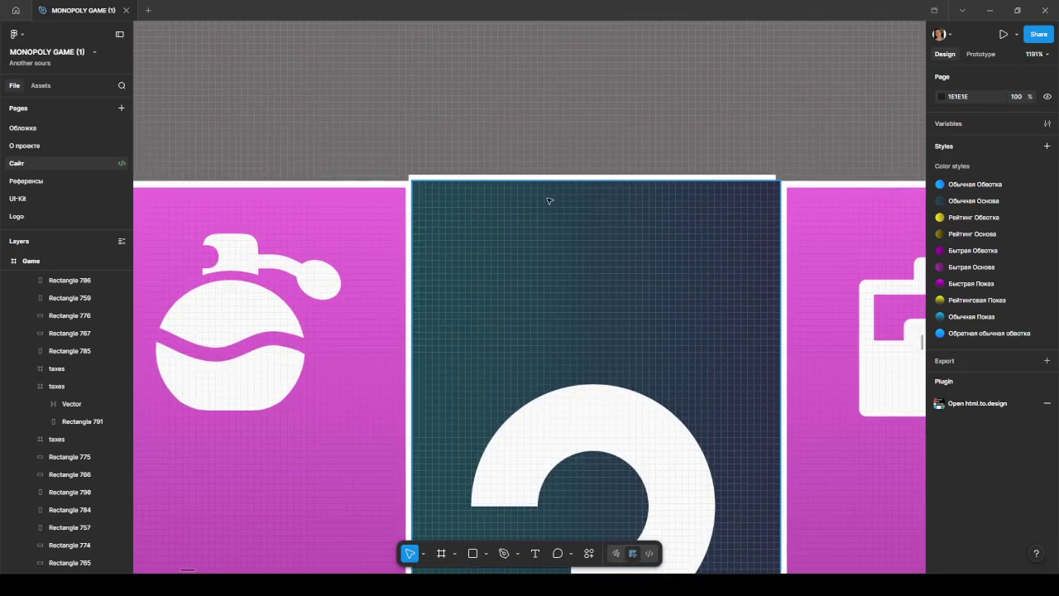
{"action": "left_click", "coordinate": [536, 200]}
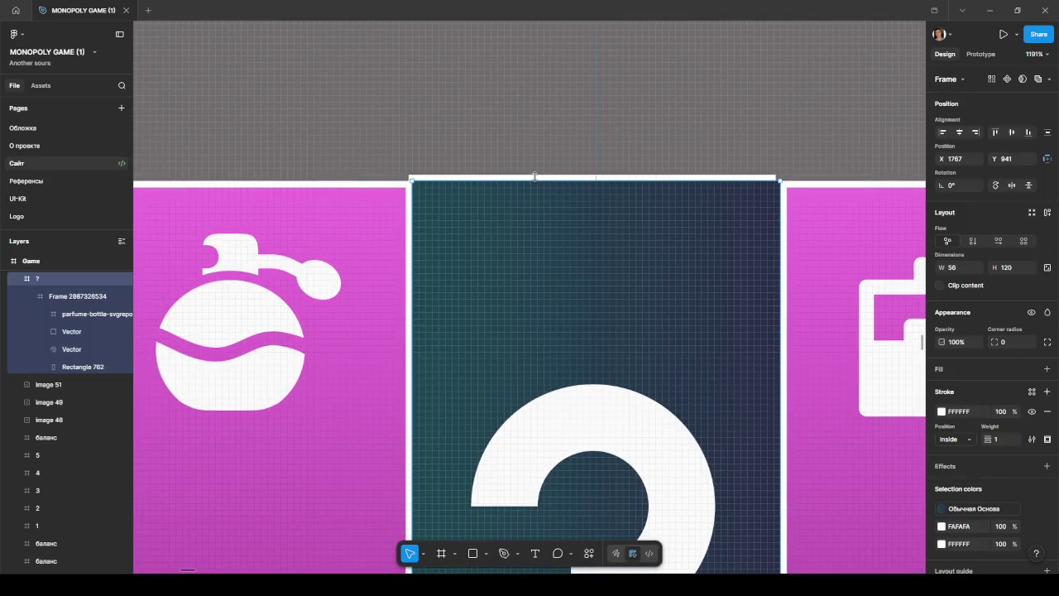
{"action": "left_click", "coordinate": [369, 207]}
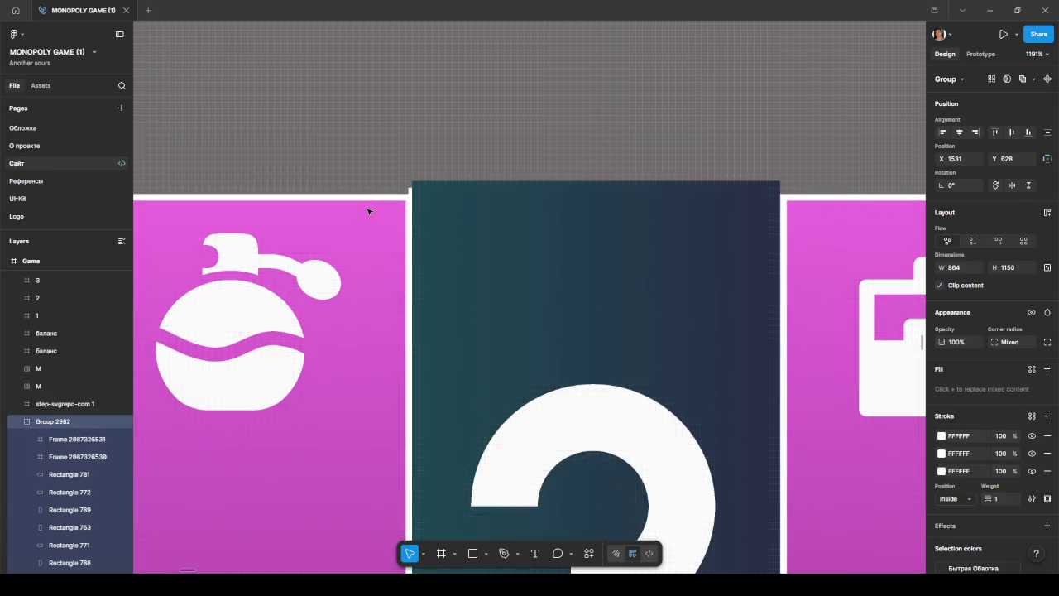
{"action": "left_click", "coordinate": [379, 207]}
{"action": "left_click", "coordinate": [382, 209]}
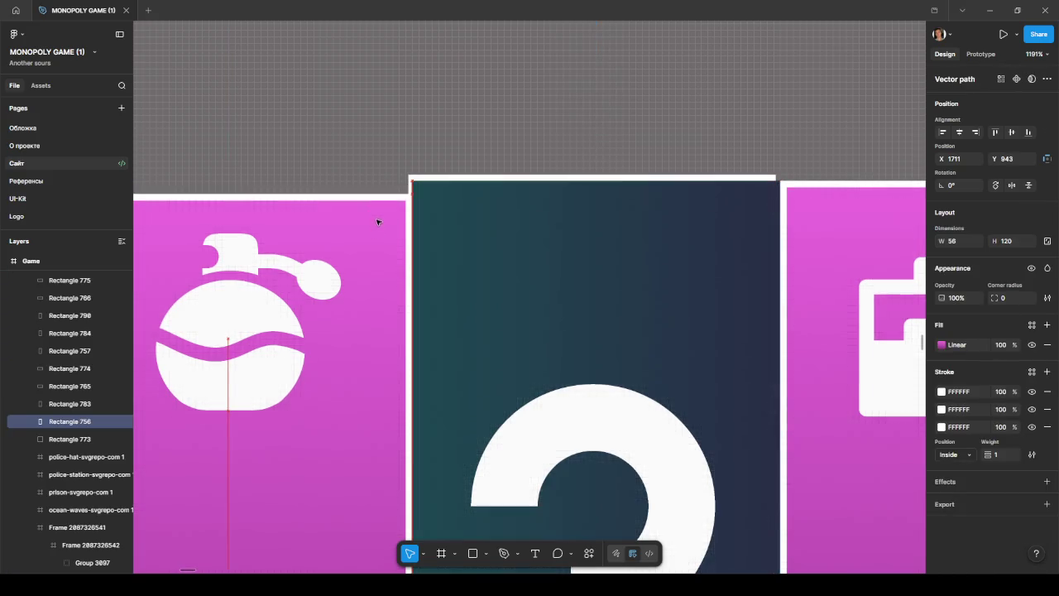
{"action": "left_click_drag", "start_coordinate": [379, 220], "coordinate": [373, 187]}
{"action": "key", "text": "ctrl+z"}
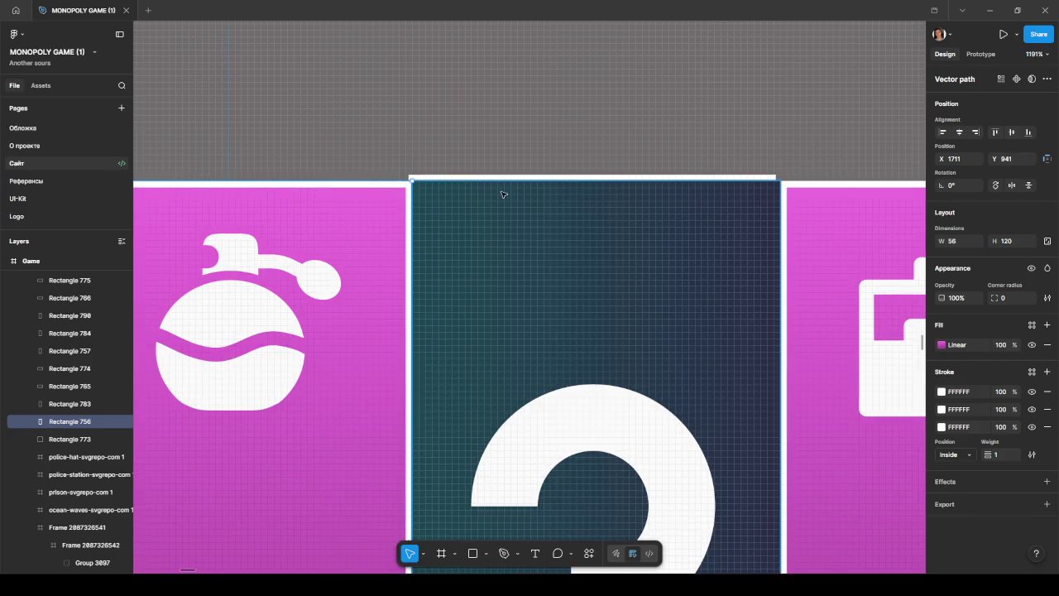
{"action": "left_click", "coordinate": [513, 196]}
{"action": "left_click_drag", "start_coordinate": [513, 196], "coordinate": [522, 248]}
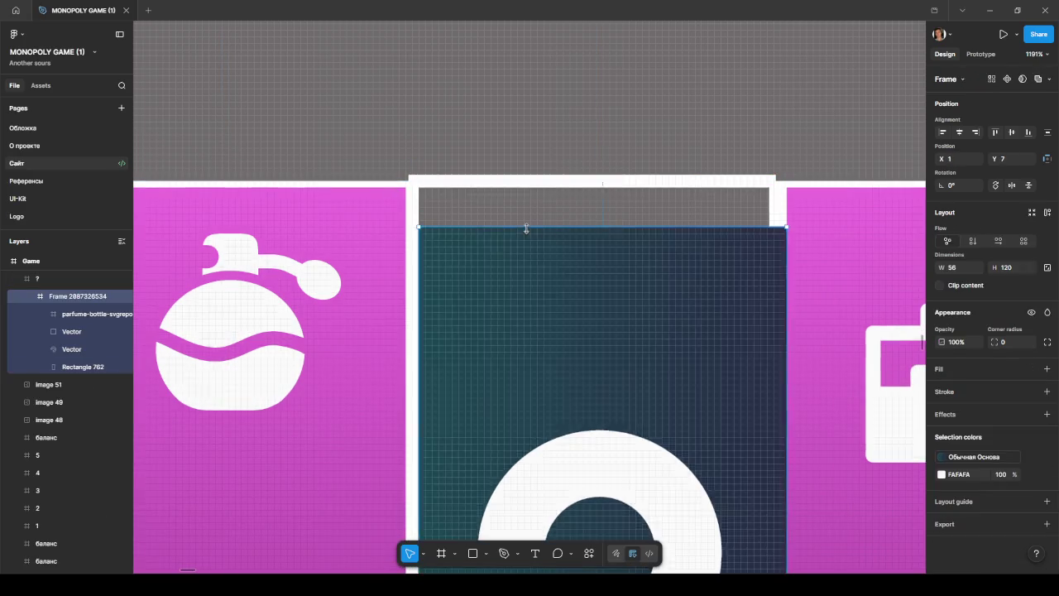
{"action": "scroll", "coordinate": [523, 248], "scroll_direction": "down", "scroll_amount": 3, "text": "ctrl"}
{"action": "scroll", "coordinate": [519, 240], "scroll_direction": "down", "scroll_amount": 2, "text": "ctrl"}
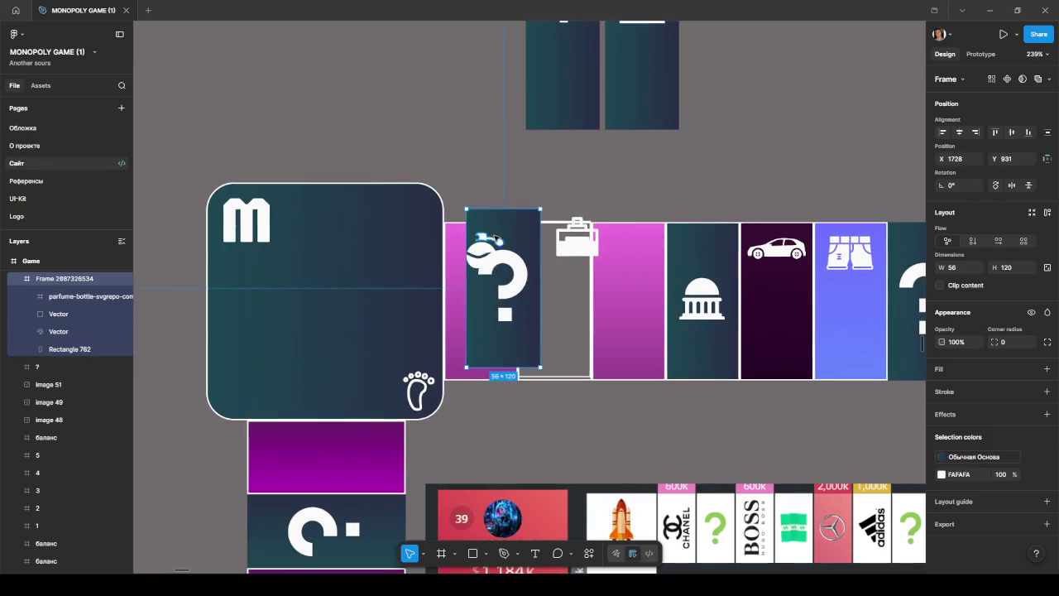
{"action": "left_click_drag", "start_coordinate": [517, 235], "coordinate": [557, 242]}
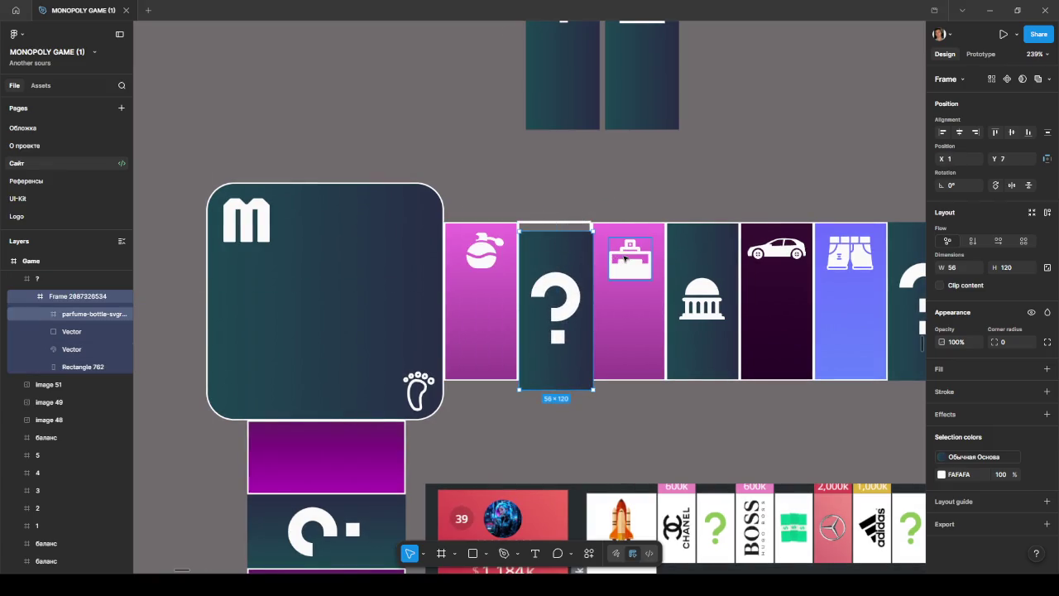
{"action": "key", "text": "ctrl+z"}
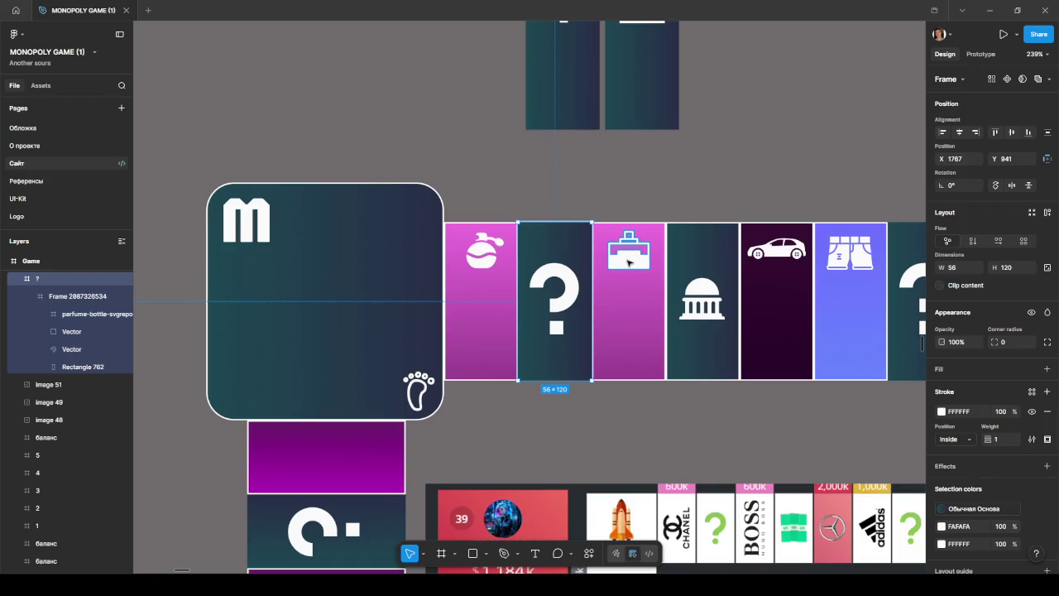
{"action": "double_click", "coordinate": [629, 260]}
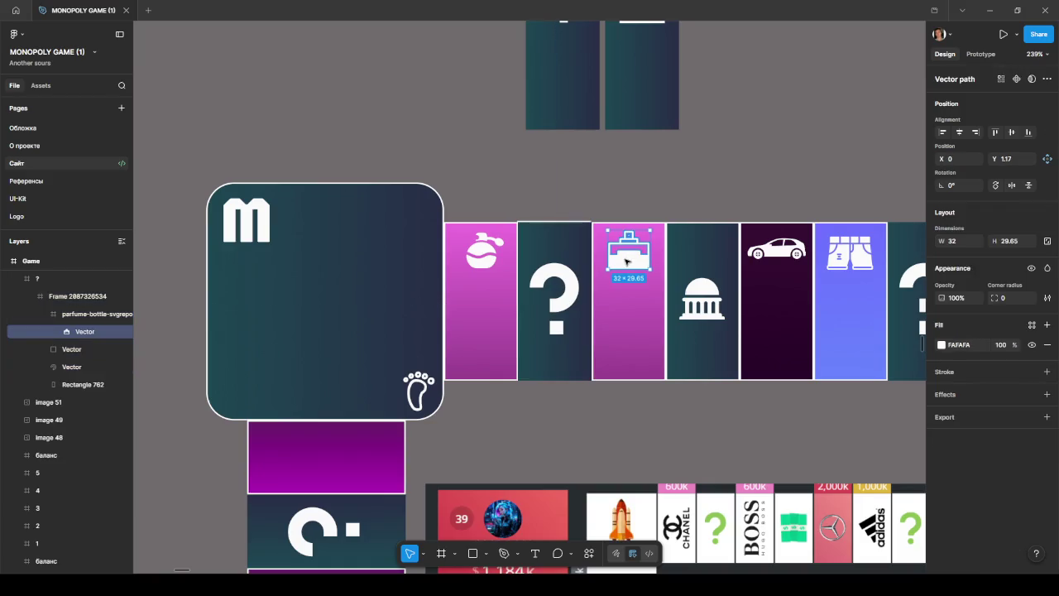
{"action": "left_click", "coordinate": [71, 295]}
{"action": "left_click_drag", "start_coordinate": [58, 296], "coordinate": [27, 389]}
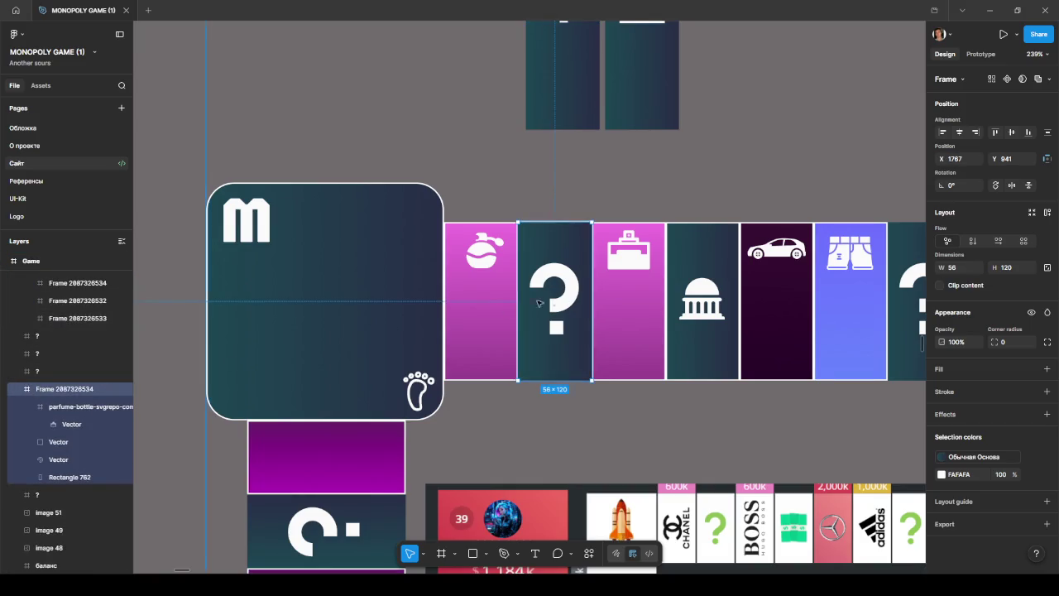
{"action": "left_click", "coordinate": [629, 299]}
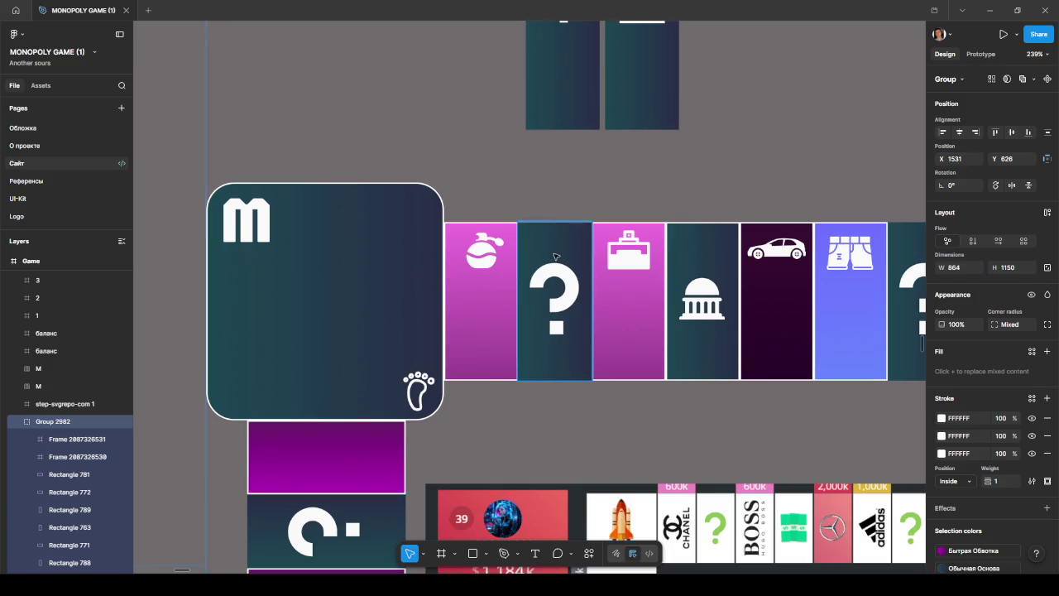
{"action": "left_click_drag", "start_coordinate": [556, 257], "coordinate": [549, 252]}
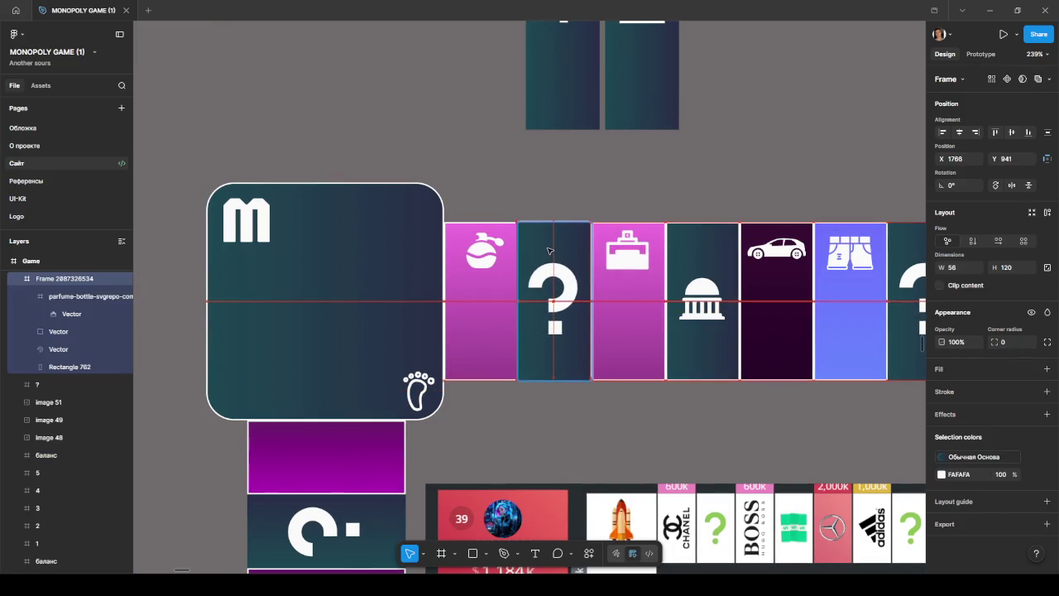
{"action": "mouse_move", "coordinate": [548, 250]}
{"action": "left_mouse_down"}
{"action": "mouse_move", "coordinate": [703, 279]}
{"action": "mouse_move", "coordinate": [572, 234]}
{"action": "left_mouse_up"}
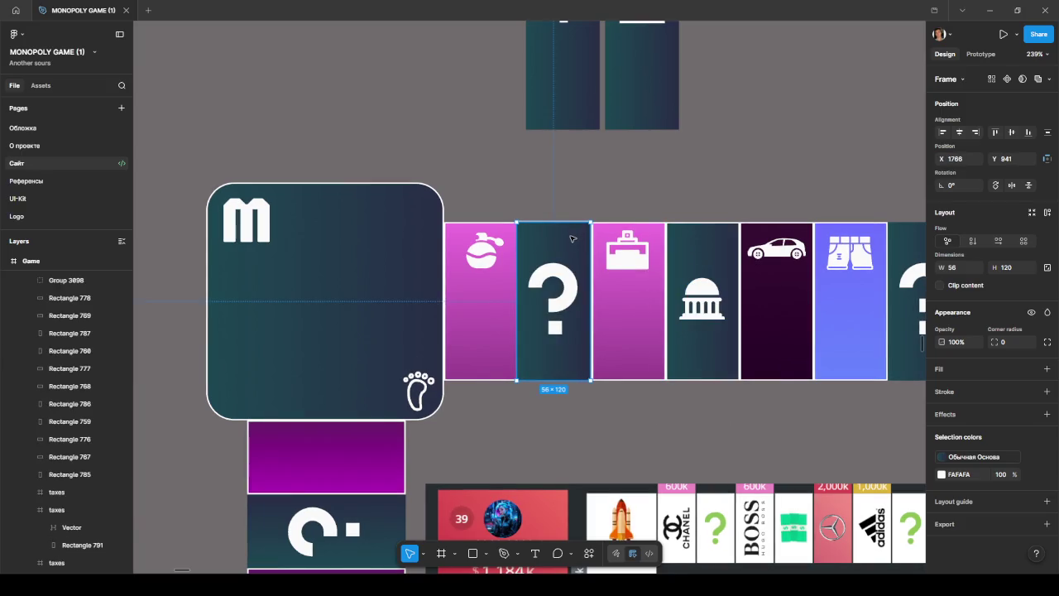
{"action": "left_click", "coordinate": [634, 288]}
{"action": "key", "text": "Escape"}
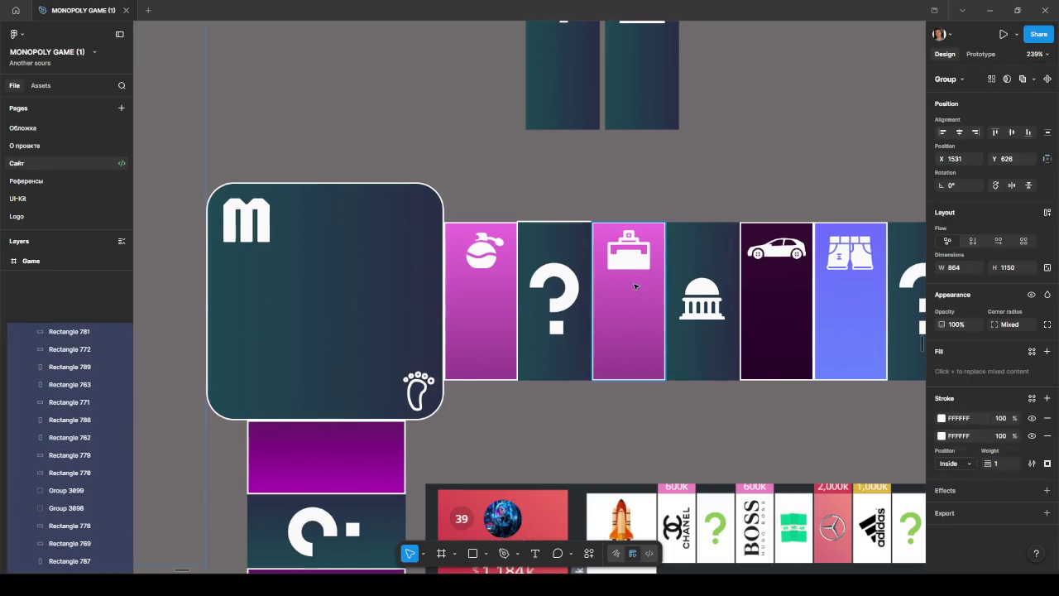
- Move the question-mark cell aside and pull the briefcase icon layer out under Game
{"action": "left_click_drag", "start_coordinate": [561, 240], "coordinate": [551, 307]}
{"action": "left_click", "coordinate": [619, 321]}
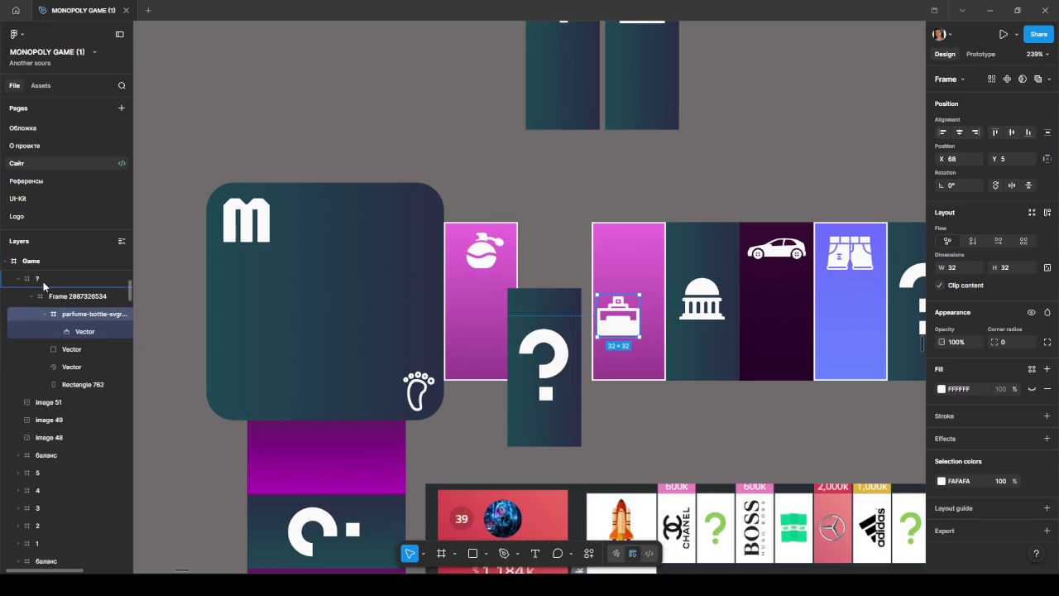
{"action": "left_click_drag", "start_coordinate": [50, 356], "coordinate": [51, 466]}
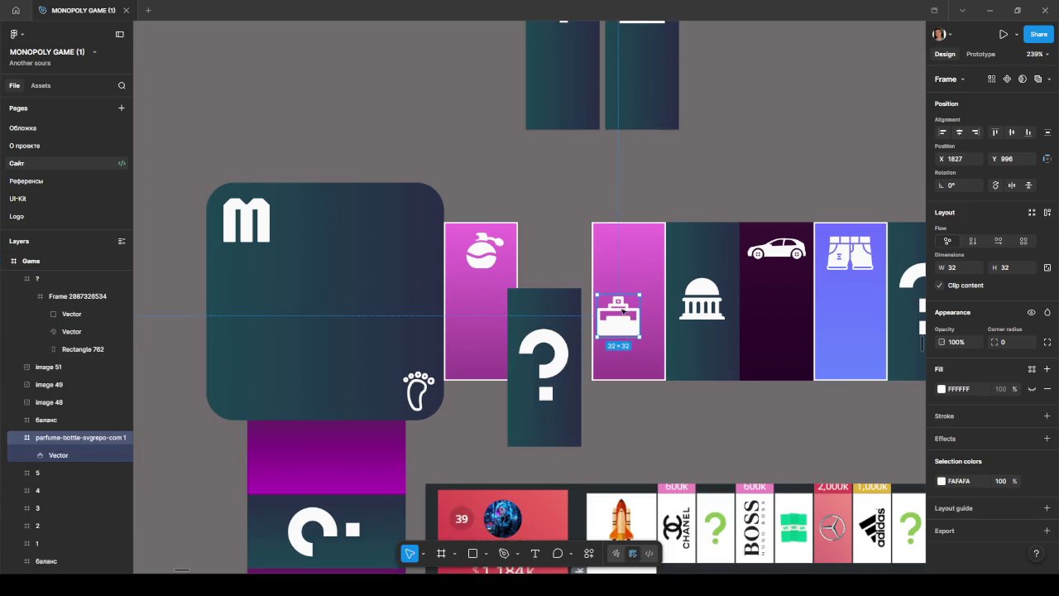
- Group the briefcase and perfume-bottle icons each with its pink cell
{"action": "left_click", "coordinate": [635, 274]}
{"action": "double_click", "coordinate": [637, 270]}
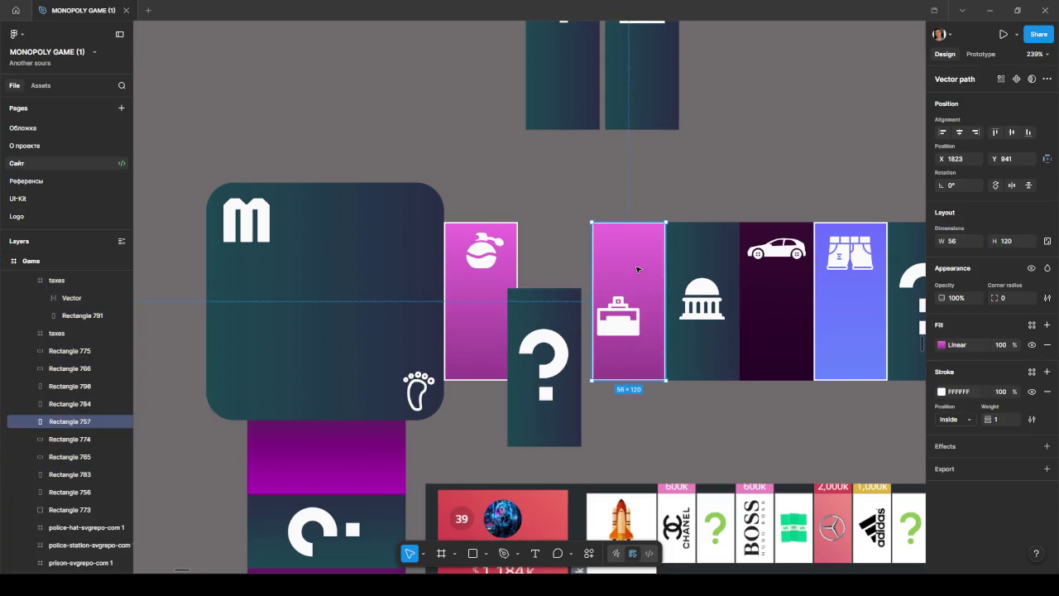
{"action": "left_click", "coordinate": [619, 316], "text": "shift"}
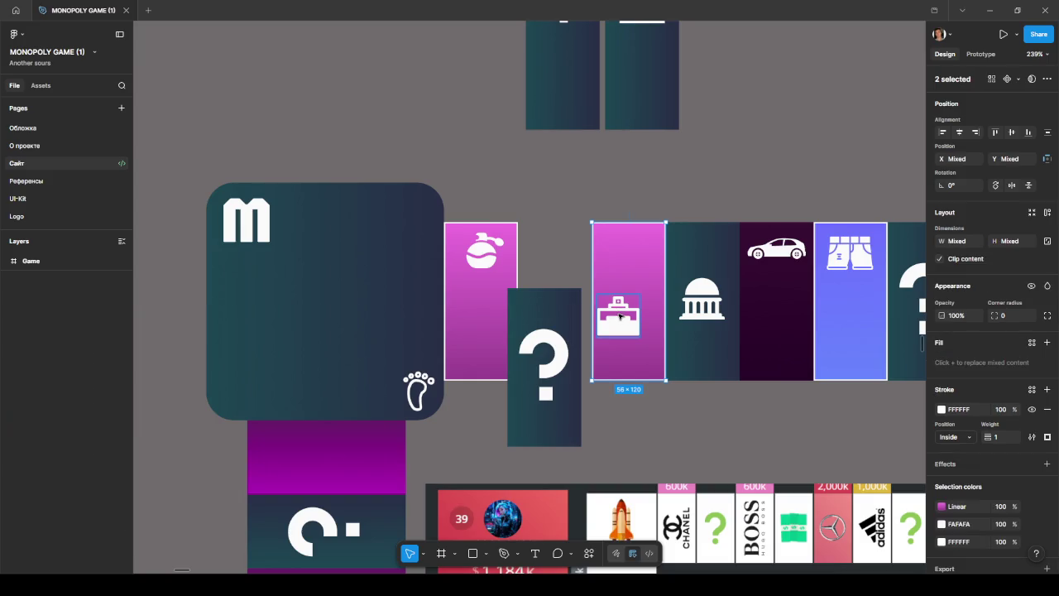
{"action": "key", "text": "ctrl+g"}
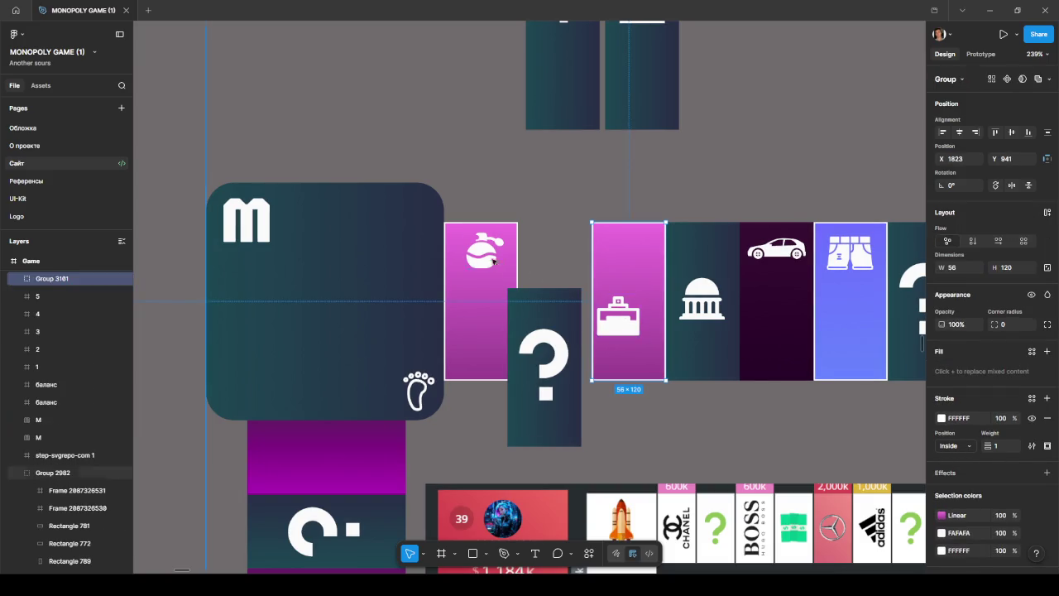
{"action": "double_click", "coordinate": [480, 261]}
{"action": "left_click", "coordinate": [486, 260], "text": "shift"}
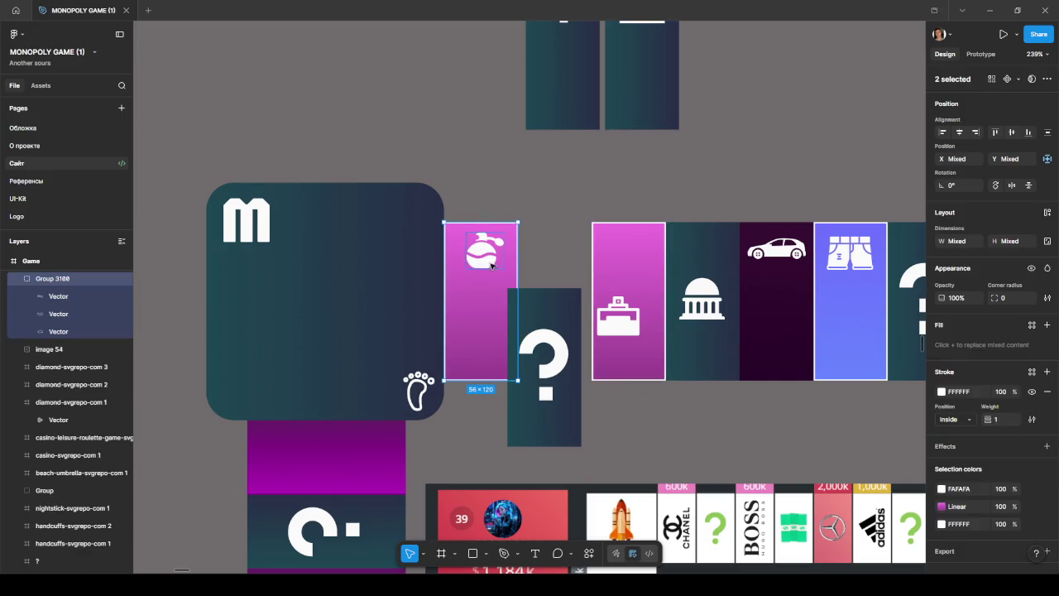
{"action": "key", "text": "ctrl+g"}
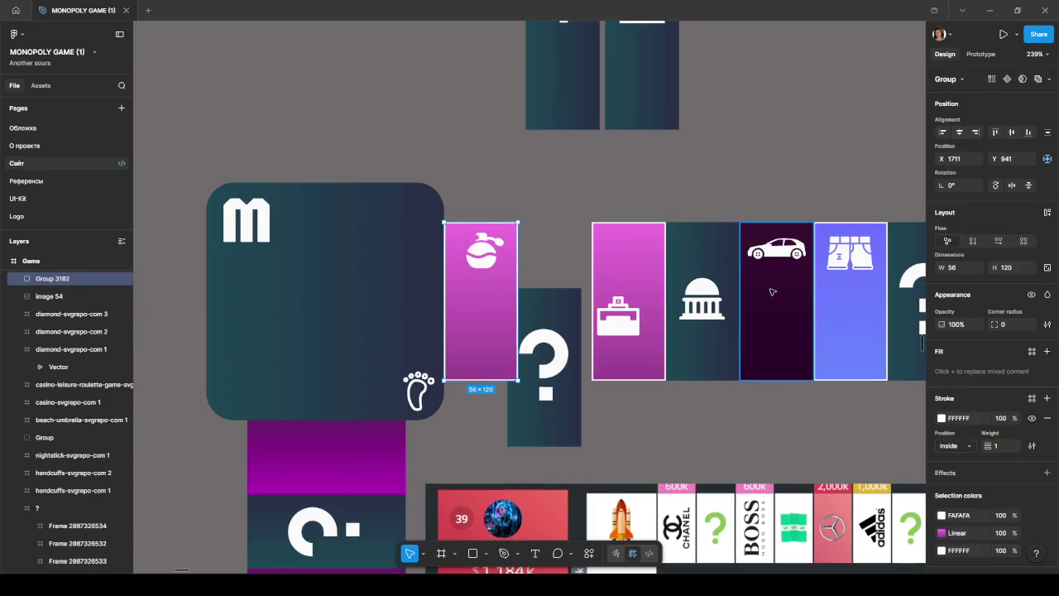